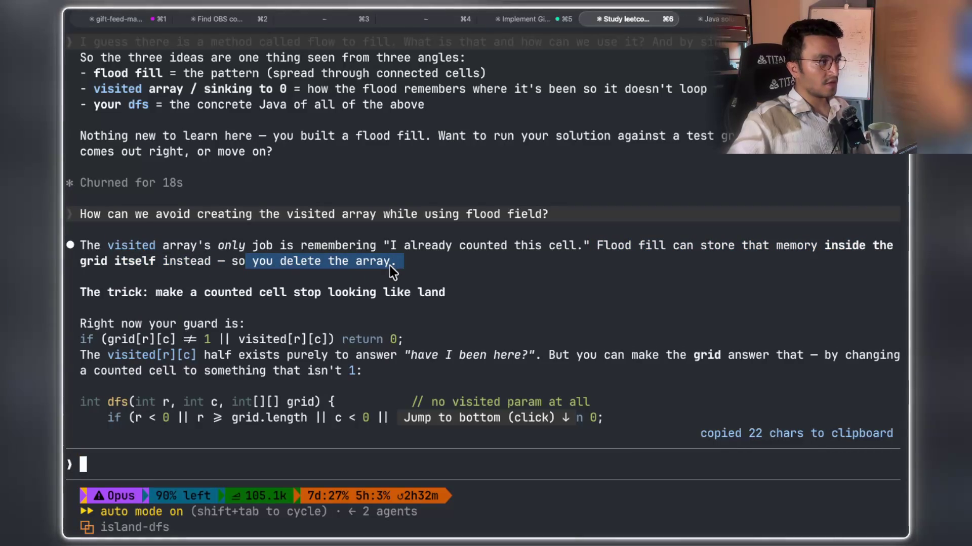
# Select phrases in the flood-fill explanation, finally copying the words 'stop looking like land'.
pyautogui.moveTo(165, 294); pyautogui.dragTo(318, 297)
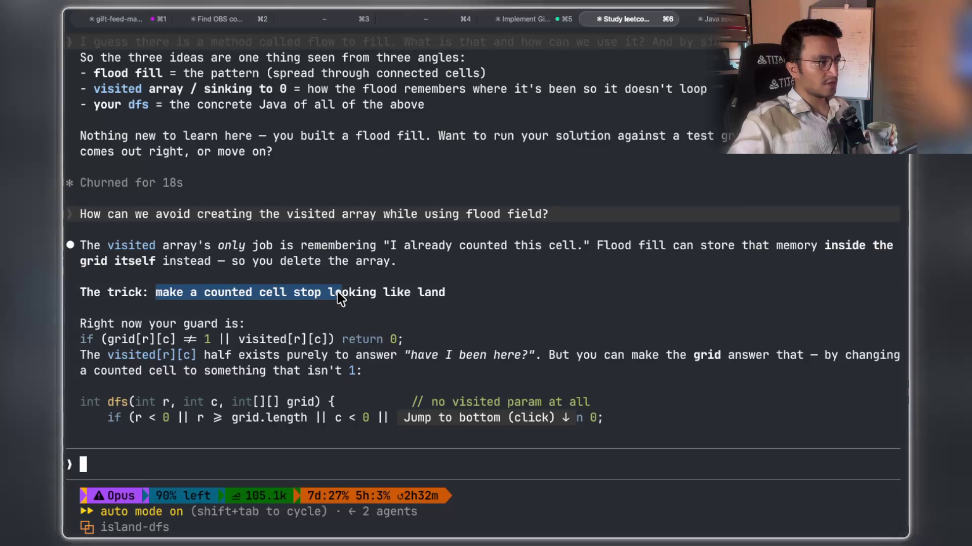
pyautogui.moveTo(384, 293); pyautogui.dragTo(442, 297)
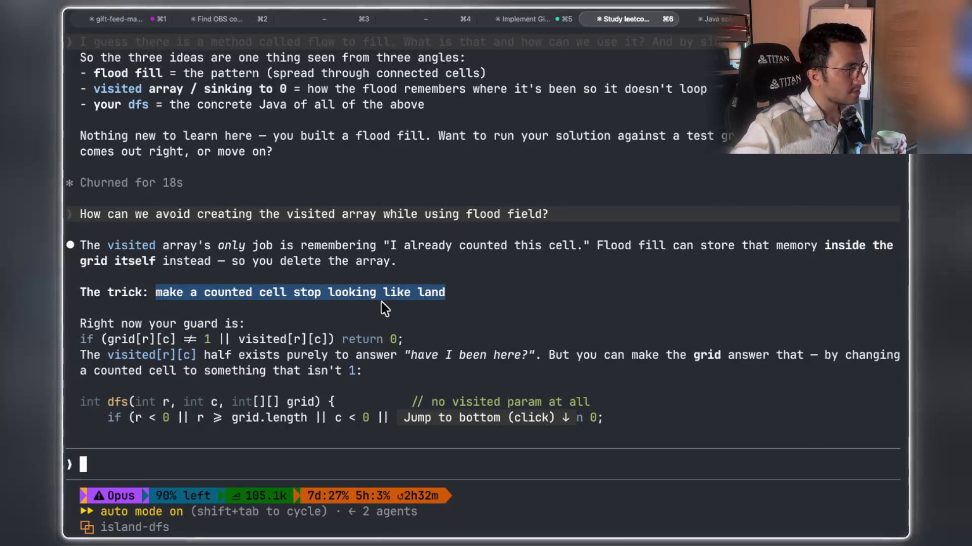
pyautogui.click(216, 296)
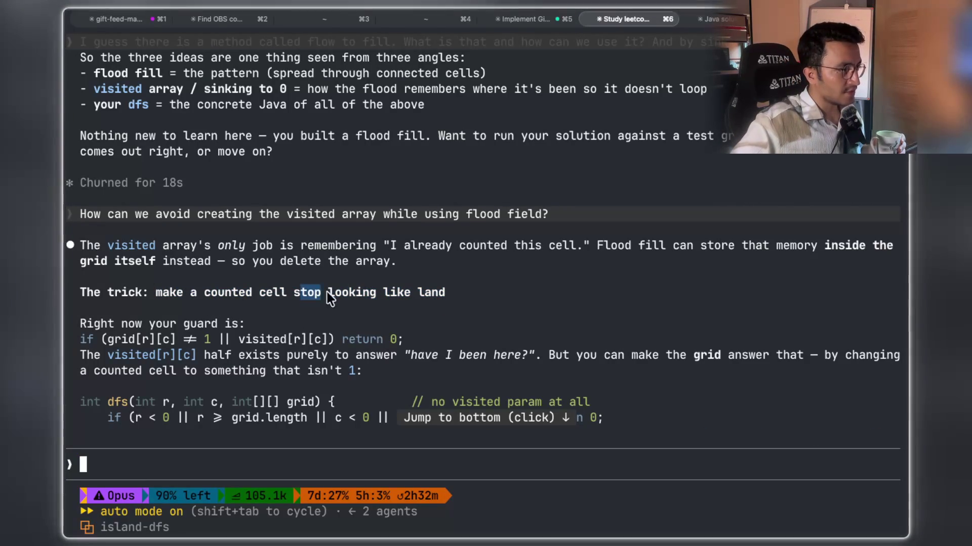
pyautogui.moveTo(439, 298); pyautogui.dragTo(445, 298)
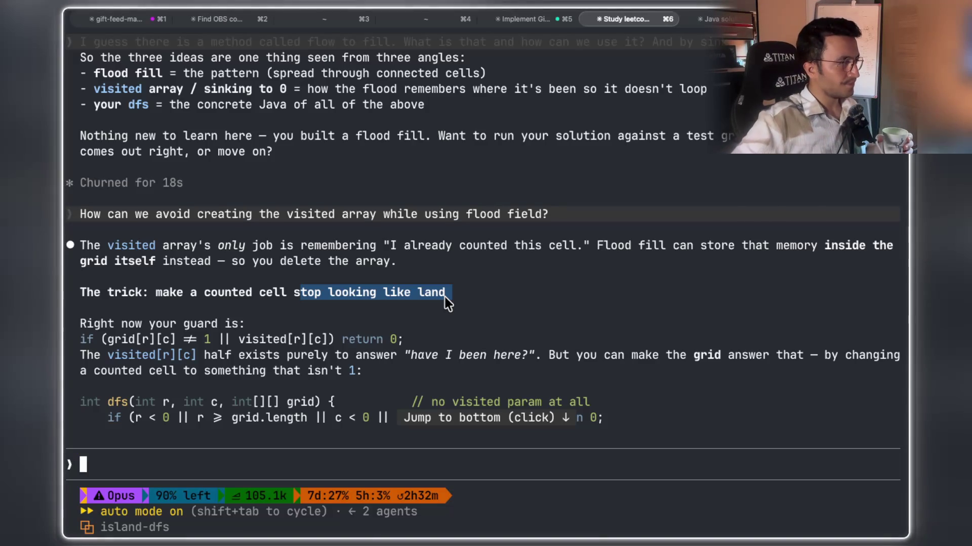
pyautogui.scroll(-3, 445, 296)
# Select parts of the visited-guard explanation, then copy the dfs line grid[r][c] = 0;.
pyautogui.moveTo(150, 245); pyautogui.dragTo(179, 245)
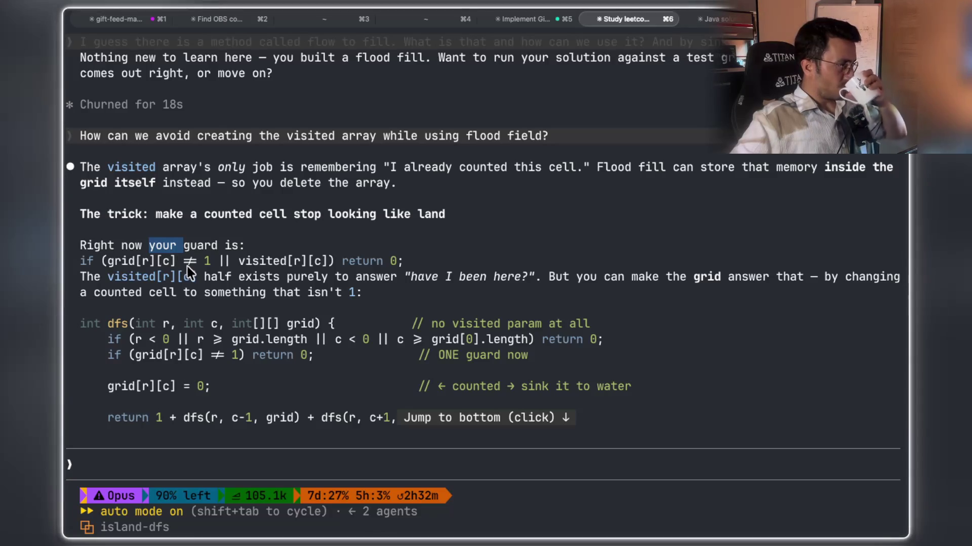
pyautogui.moveTo(234, 261); pyautogui.dragTo(326, 262)
pyautogui.moveTo(205, 277)
pyautogui.mouseDown()
pyautogui.moveTo(543, 280)
pyautogui.moveTo(579, 289)
pyautogui.moveTo(766, 278)
pyautogui.mouseUp()
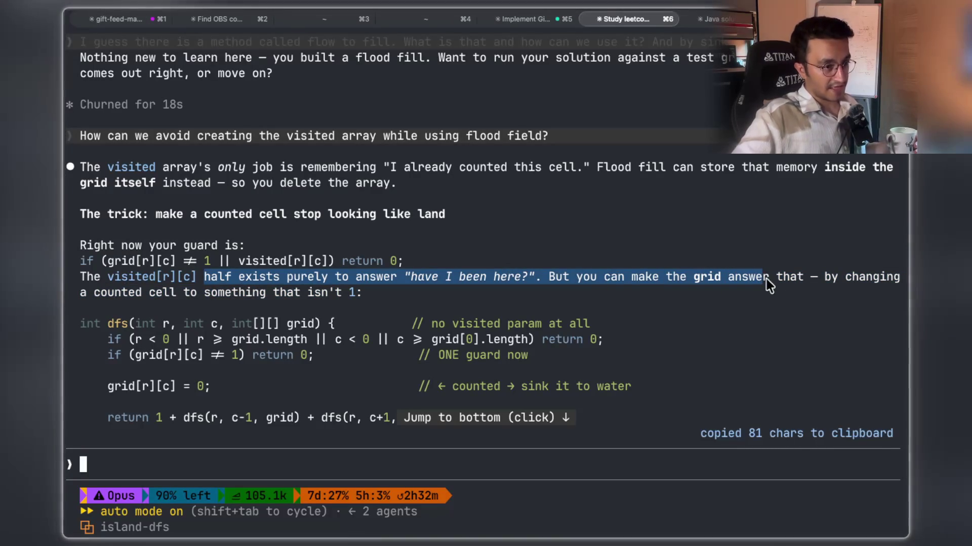
pyautogui.moveTo(114, 294)
pyautogui.mouseDown()
pyautogui.moveTo(333, 294)
pyautogui.moveTo(332, 301)
pyautogui.moveTo(360, 291)
pyautogui.moveTo(278, 291)
pyautogui.mouseUp()
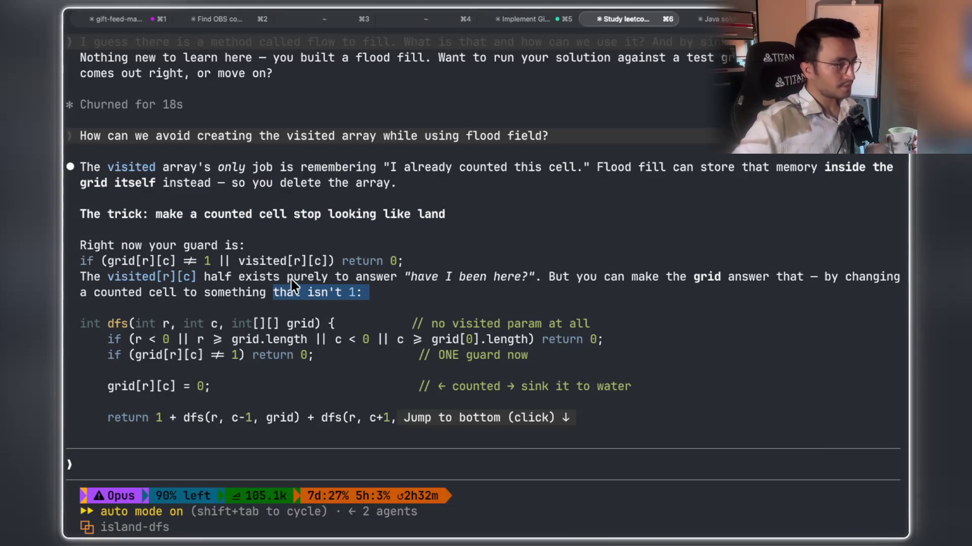
pyautogui.moveTo(253, 357); pyautogui.dragTo(308, 358)
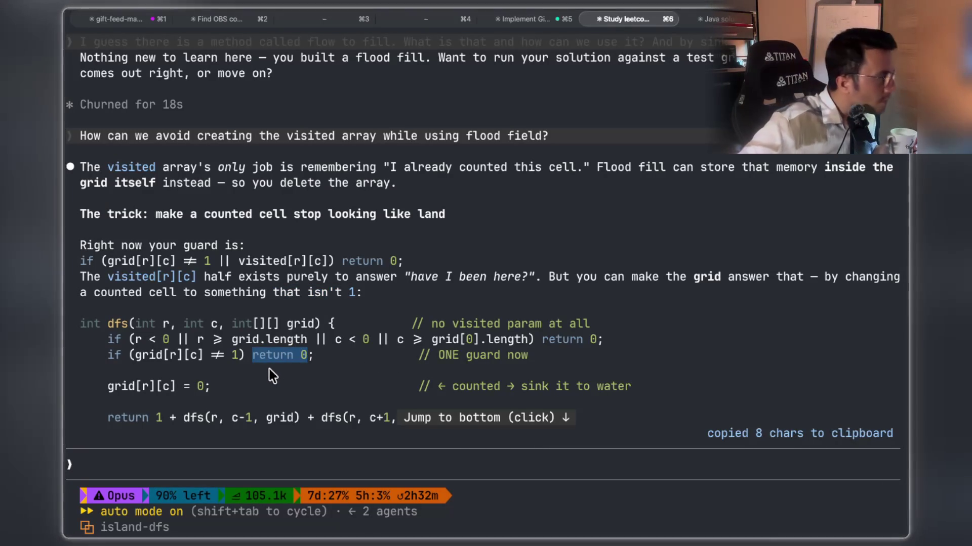
pyautogui.scroll(-3, 314, 338)
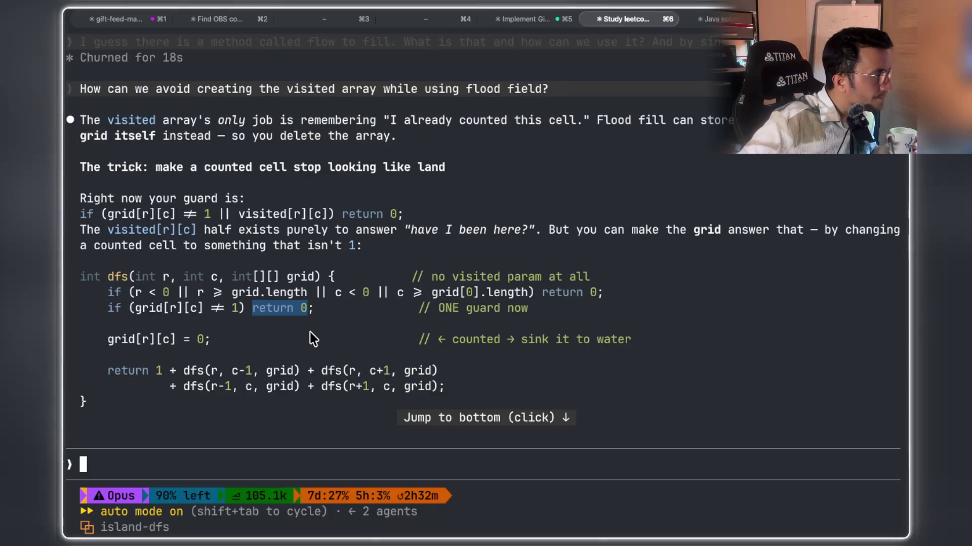
pyautogui.moveTo(209, 339); pyautogui.dragTo(101, 339)
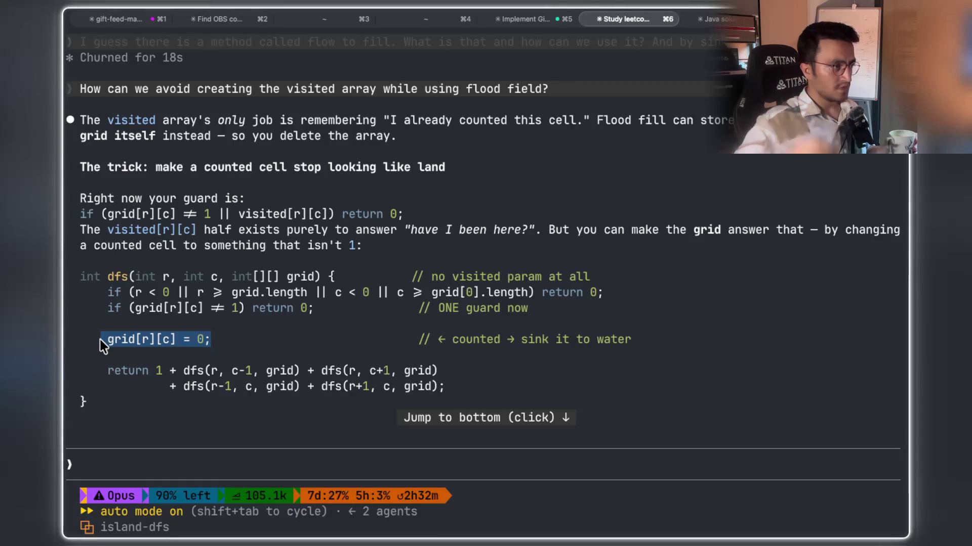
pyautogui.scroll(3, 135, 299)
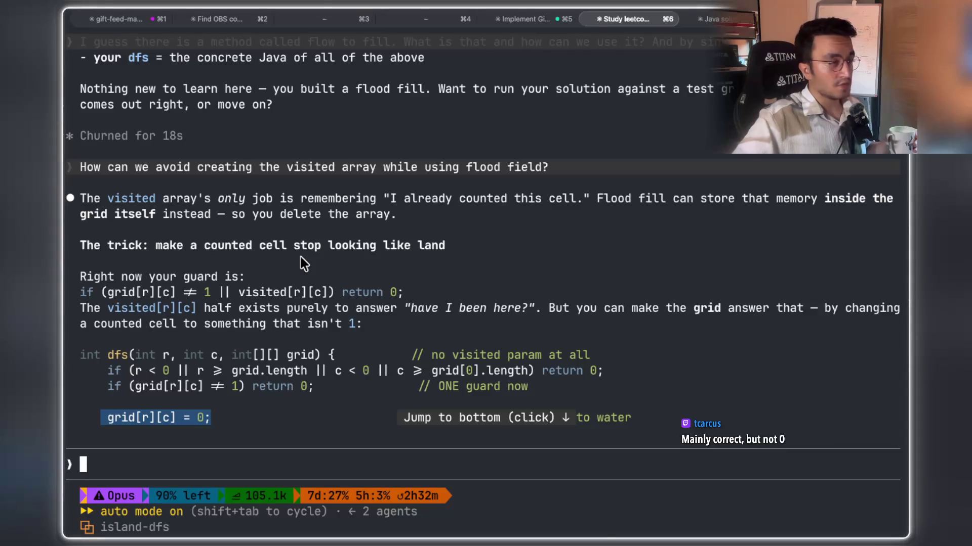
# Copy the '← counted → sink it to water' comment, reselect grid[r][c] = 0;, then go to the notes app.
pyautogui.scroll(-2, 301, 257)
pyautogui.moveTo(652, 340); pyautogui.dragTo(438, 339)
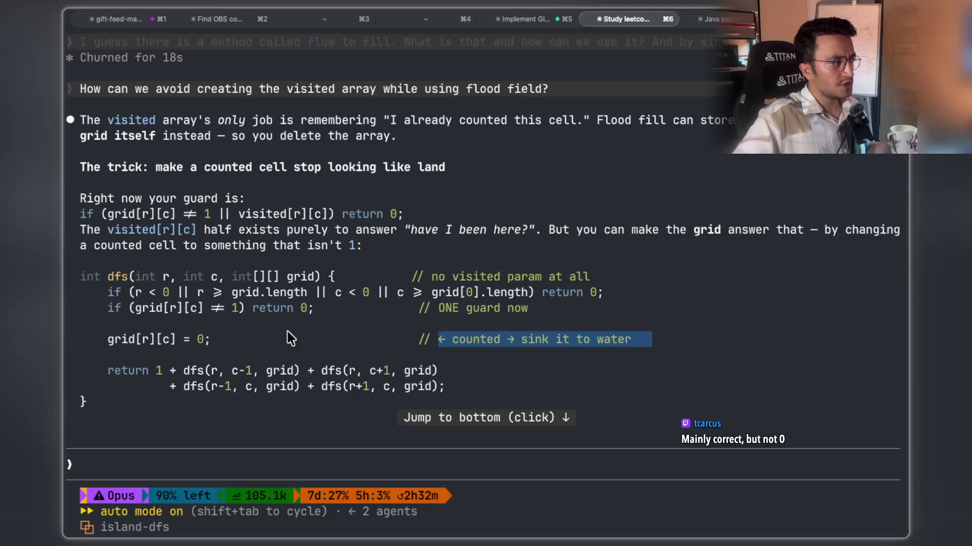
pyautogui.moveTo(217, 344); pyautogui.dragTo(103, 339)
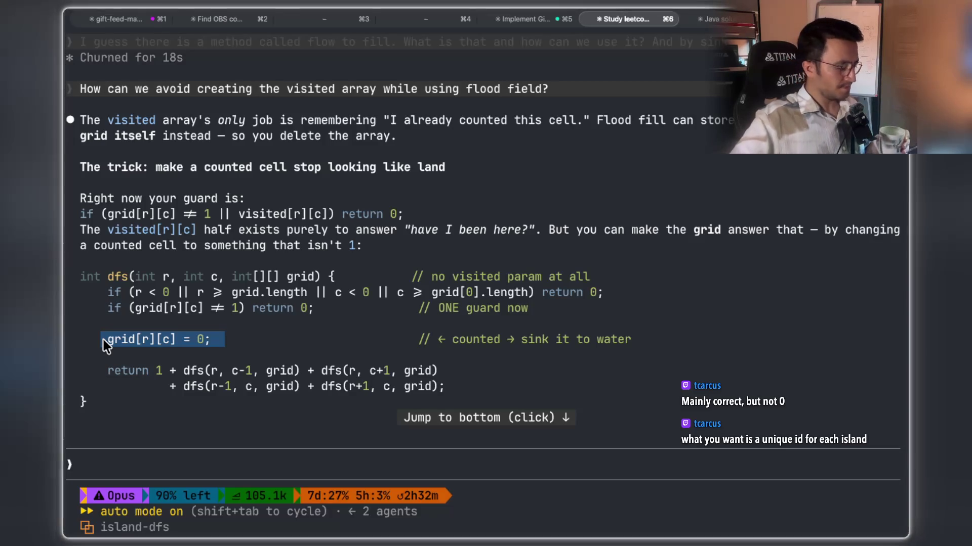
pyautogui.press('super+Tab')
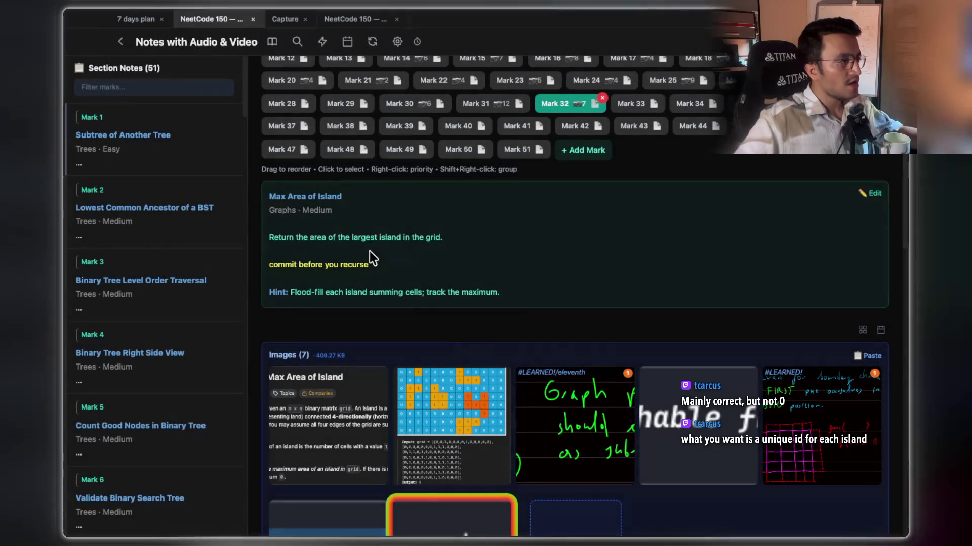
# Enlarge the Example 1 grid image and flip between it and the problem description image.
pyautogui.click(435, 395)
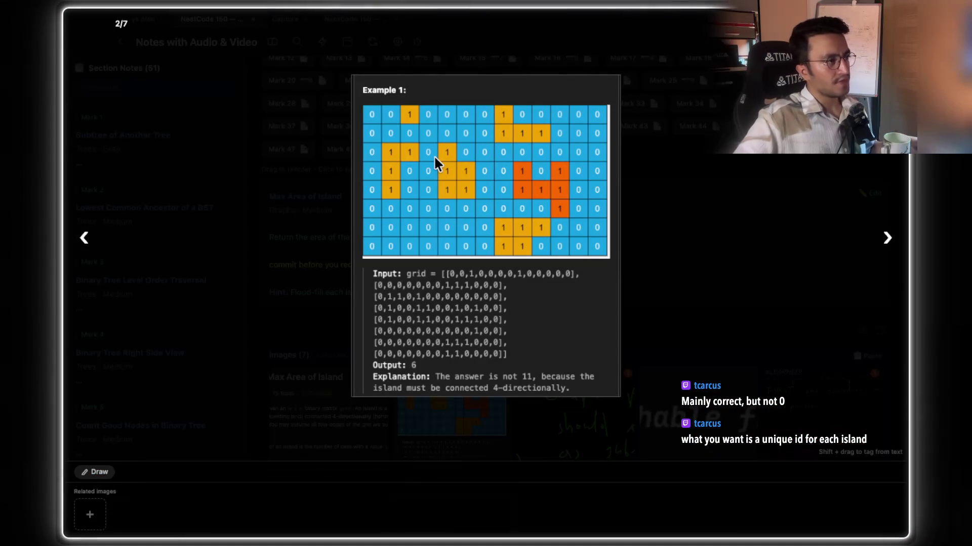
pyautogui.scroll(5, 433, 155)
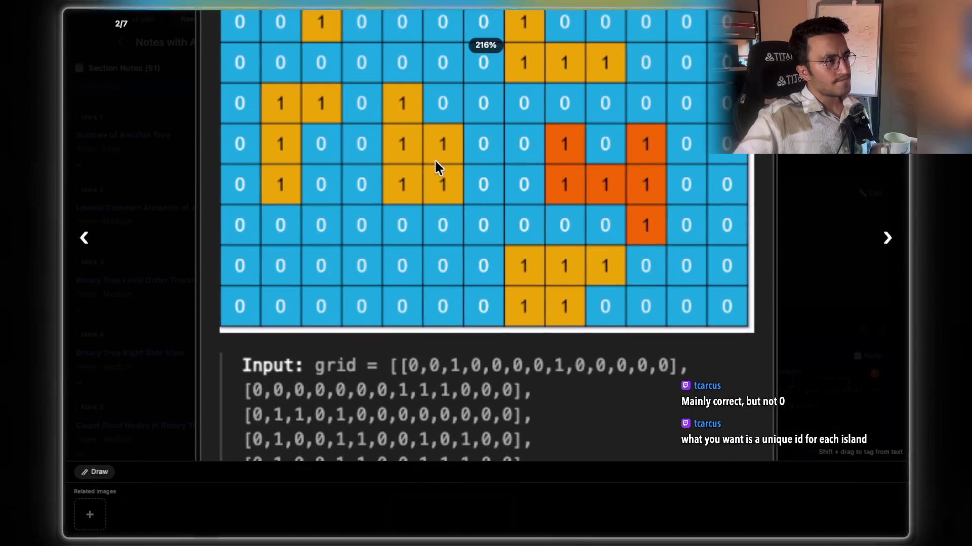
pyautogui.scroll(-1, 434, 159)
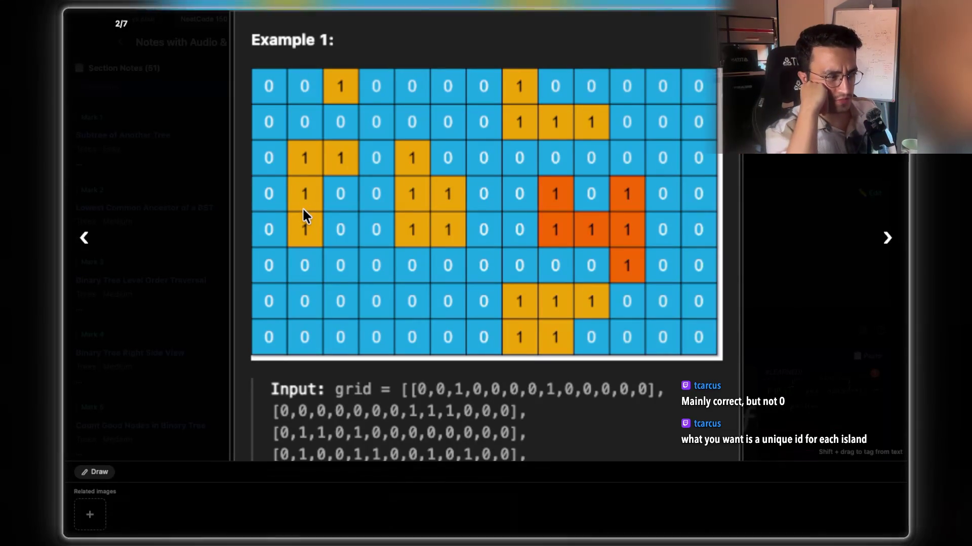
pyautogui.click(809, 231)
pyautogui.click(339, 418)
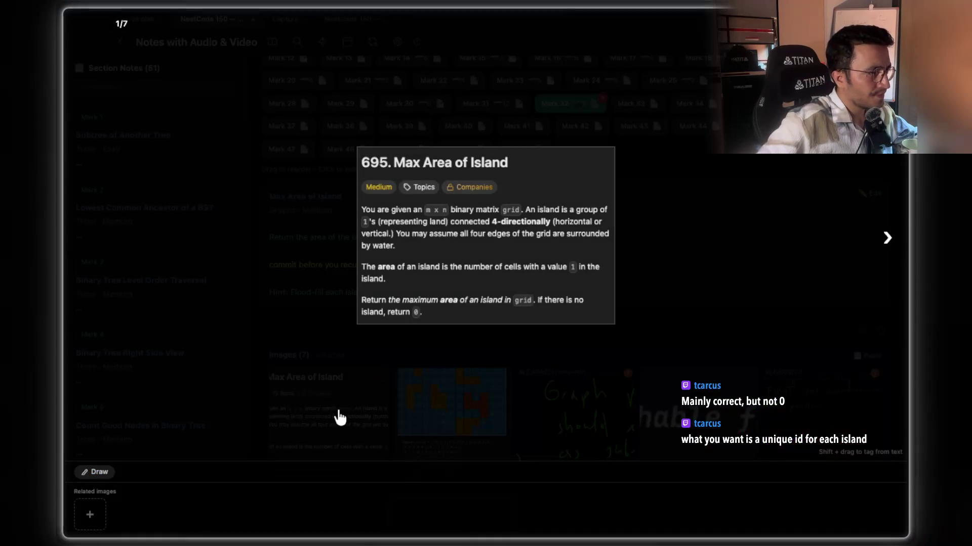
pyautogui.click(659, 310)
pyautogui.click(449, 435)
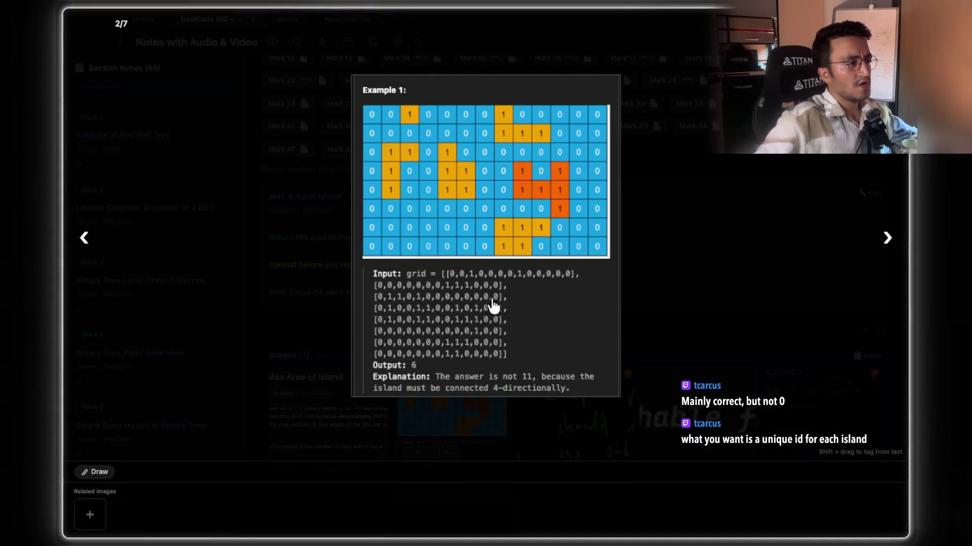
pyautogui.scroll(3, 448, 223)
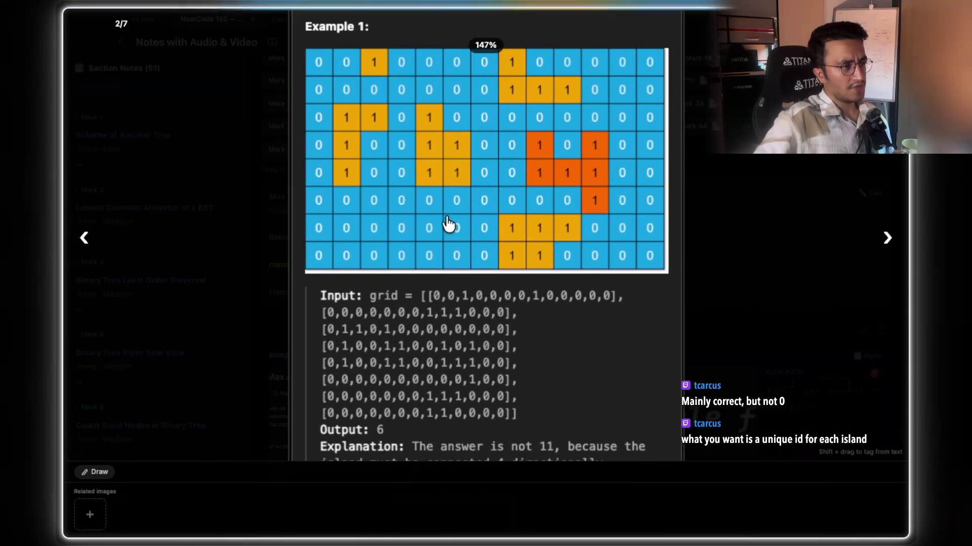
pyautogui.scroll(2, 448, 223)
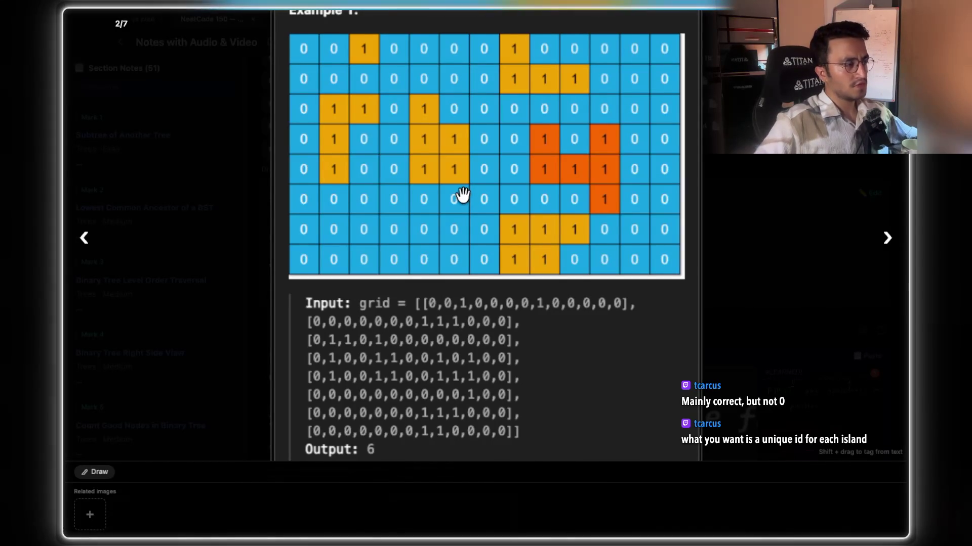
pyautogui.scroll(1, 461, 196)
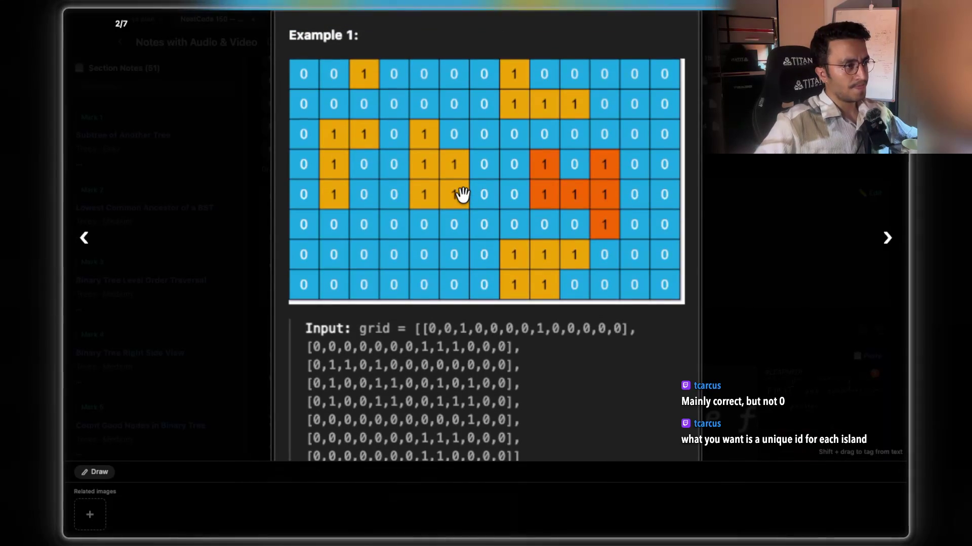
pyautogui.click(787, 271)
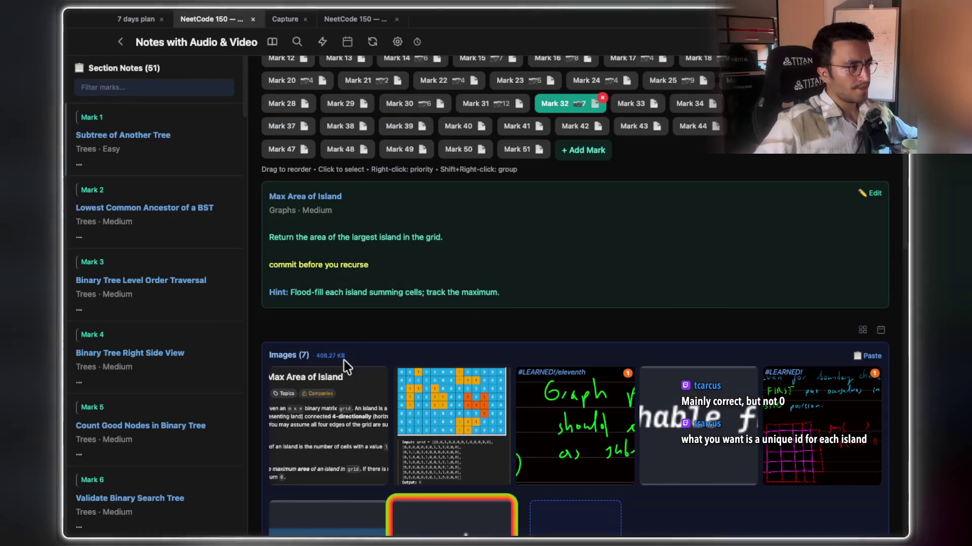
pyautogui.click(312, 403)
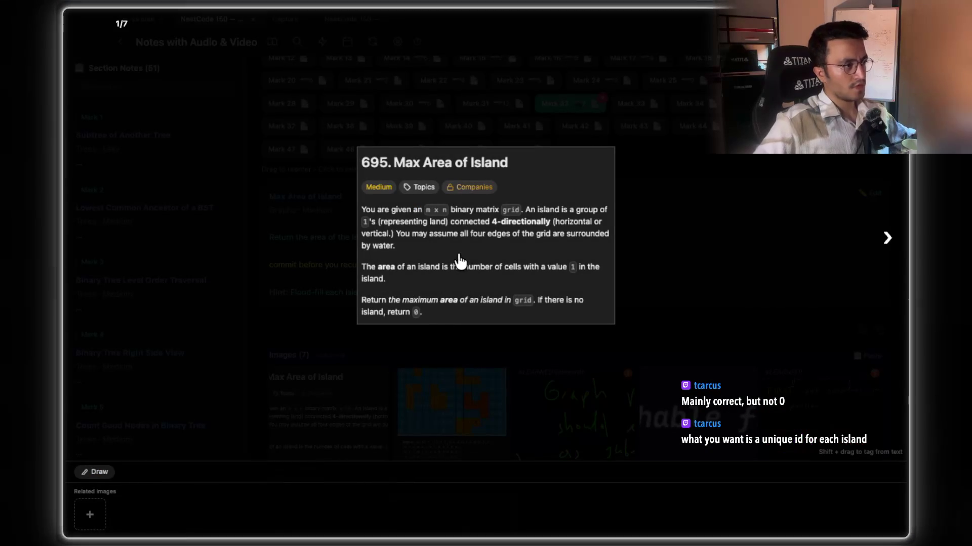
pyautogui.scroll(5, 452, 245)
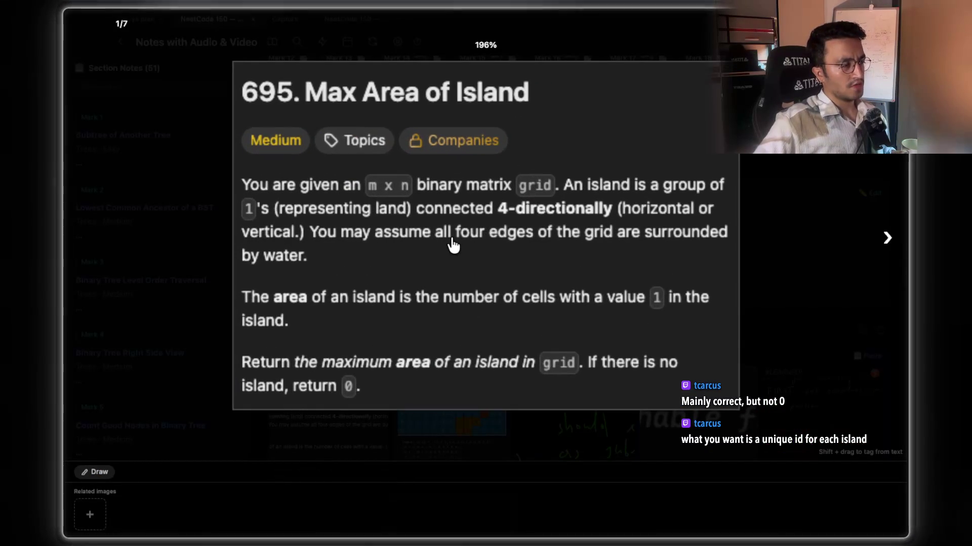
pyautogui.scroll(-1, 451, 241)
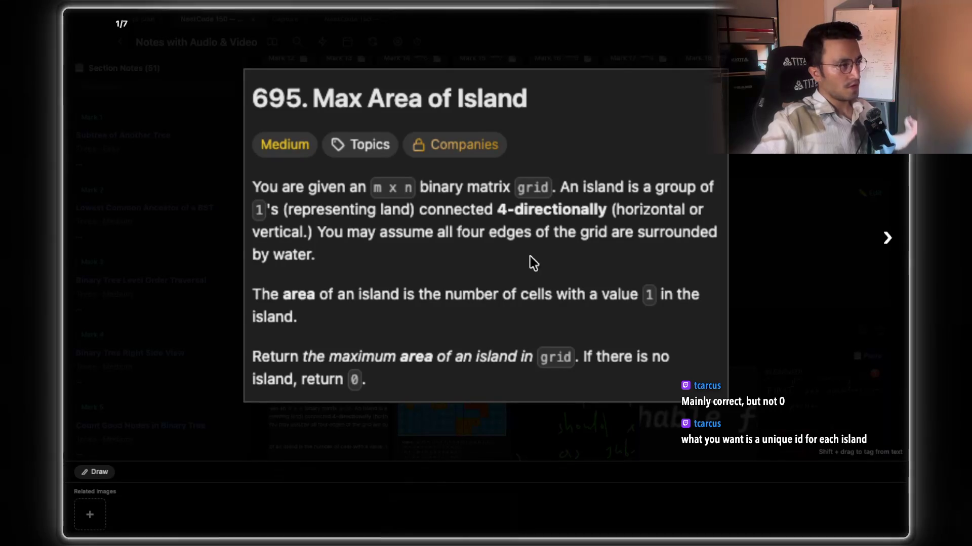
pyautogui.click(736, 255)
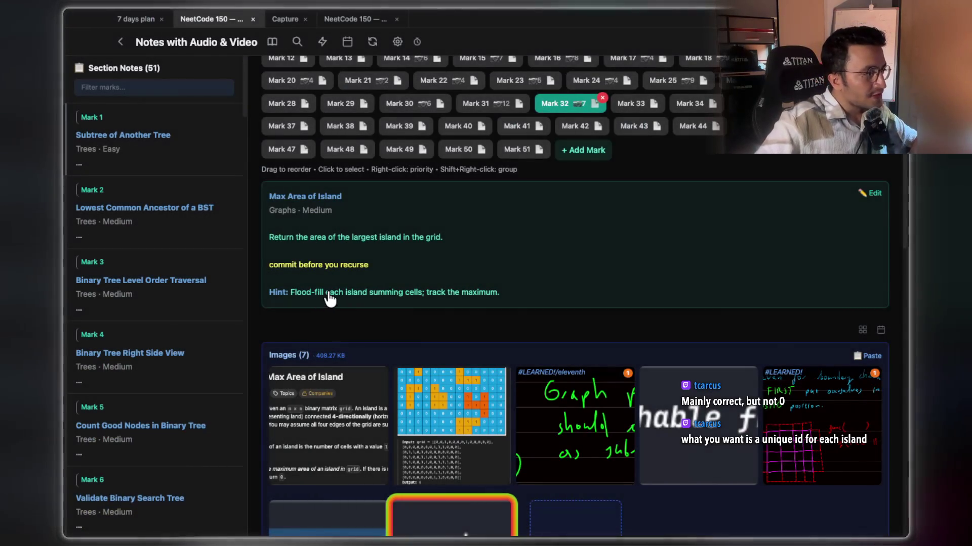
# Select the flood-fill Hint about tracking the maximum, then return to the Claude Code terminal.
pyautogui.moveTo(327, 297); pyautogui.dragTo(436, 298)
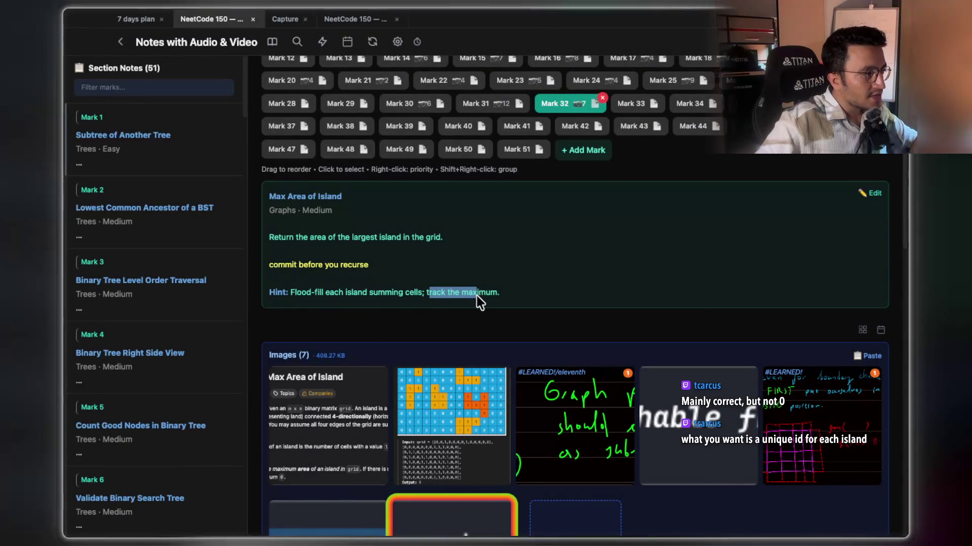
pyautogui.click(320, 293)
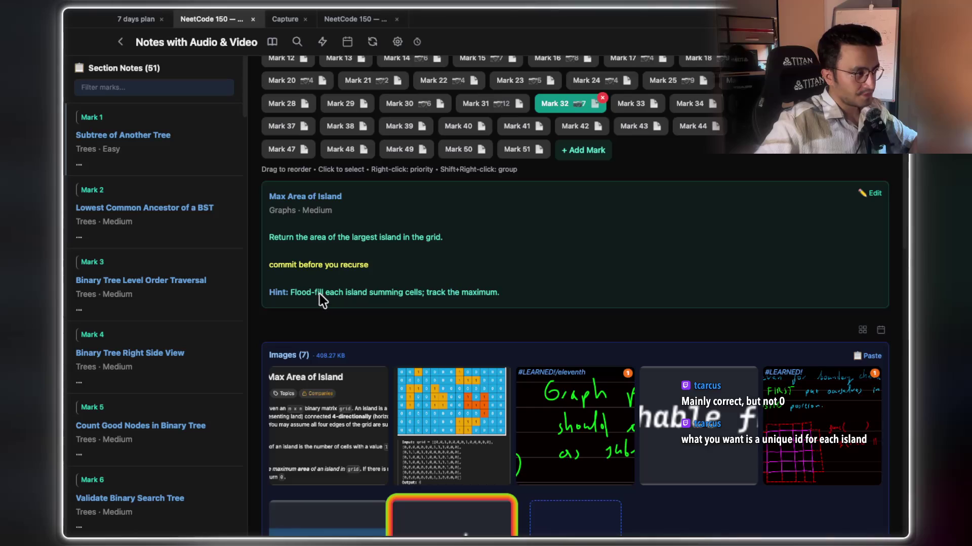
pyautogui.moveTo(322, 294)
pyautogui.mouseDown()
pyautogui.moveTo(297, 294)
pyautogui.moveTo(411, 299)
pyautogui.moveTo(314, 296)
pyautogui.mouseUp()
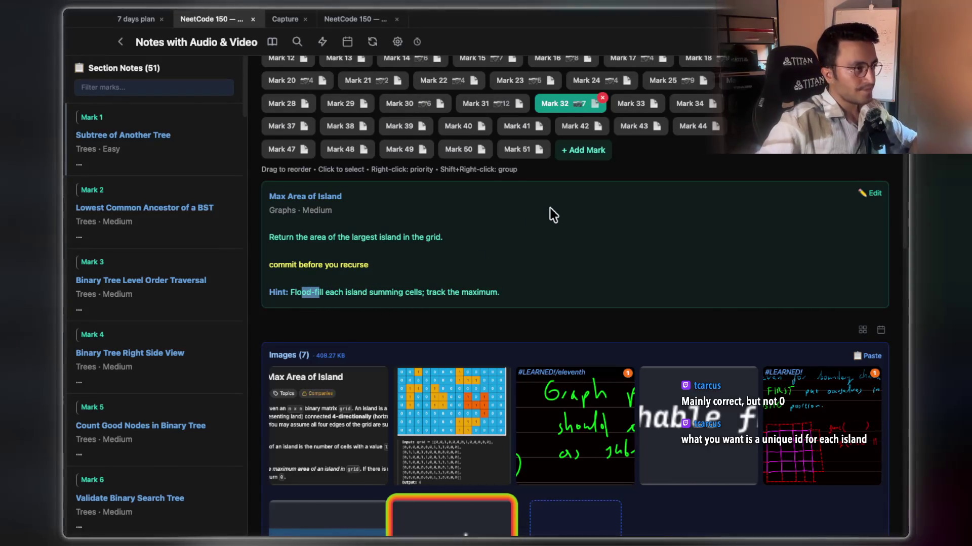
pyautogui.press('super+Tab')
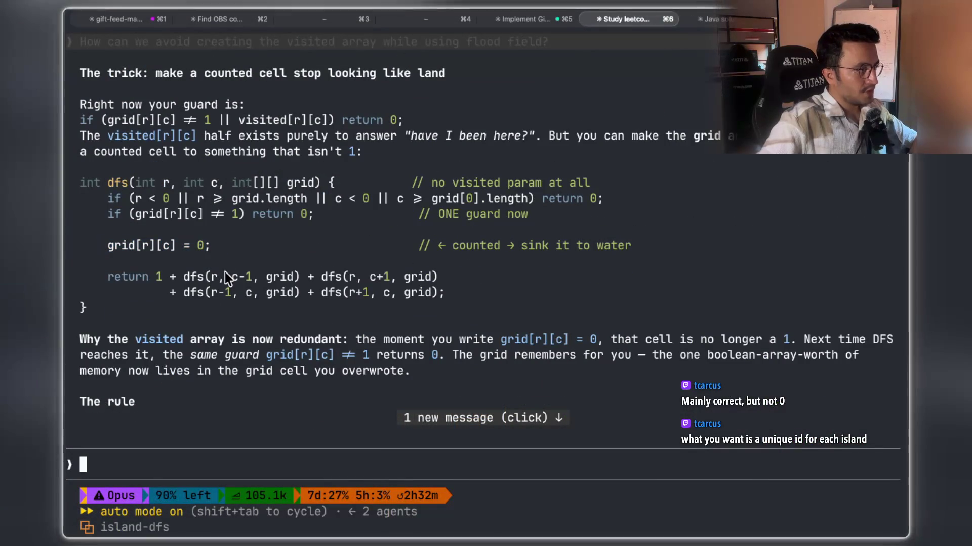
pyautogui.moveTo(177, 276); pyautogui.dragTo(444, 298)
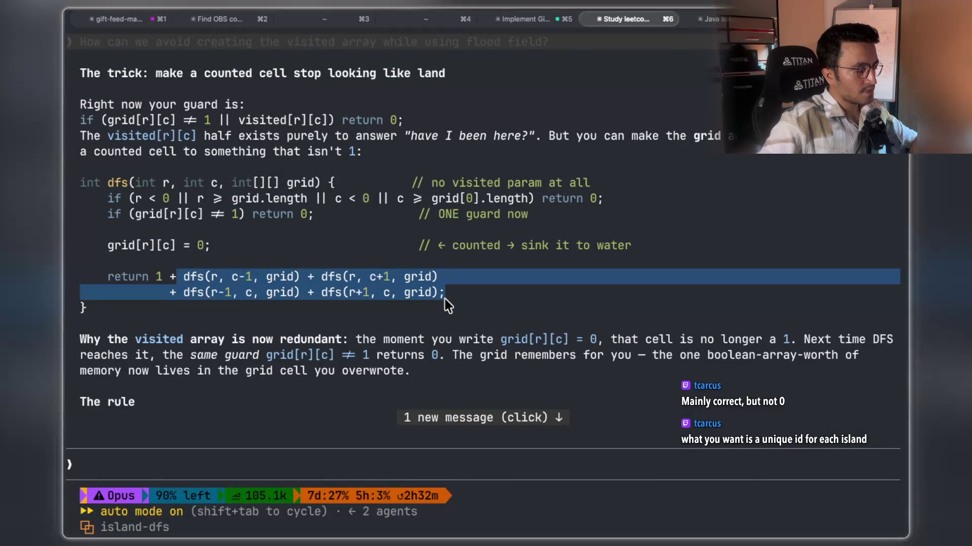
pyautogui.moveTo(135, 342); pyautogui.dragTo(160, 344)
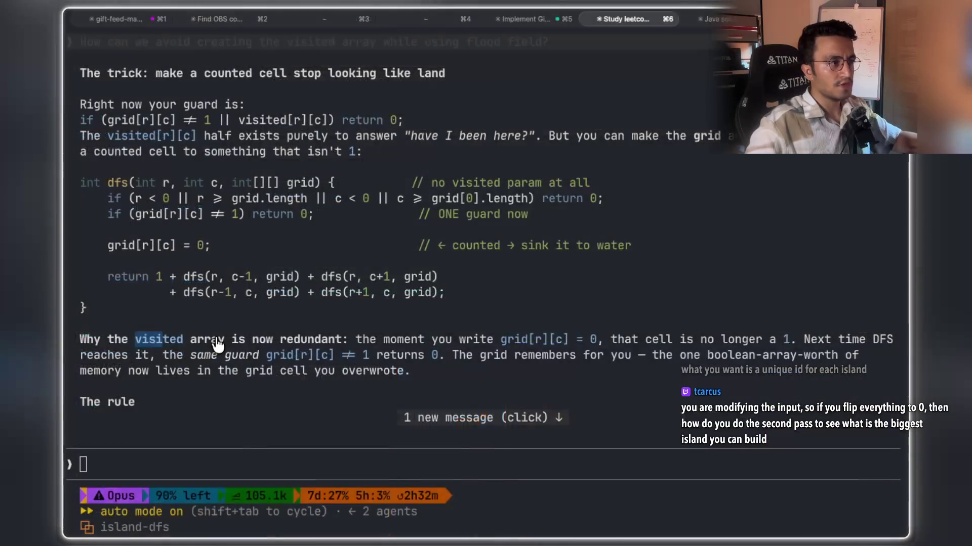
pyautogui.scroll(-6, 490, 384)
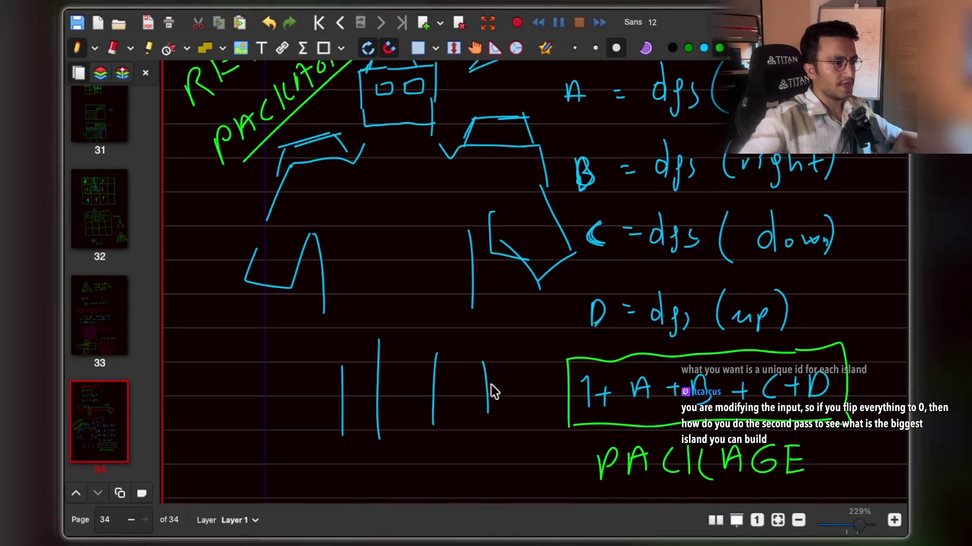
# Add a new blank page after the current one.
pyautogui.hscroll(1, 490, 385)
pyautogui.click(423, 23)
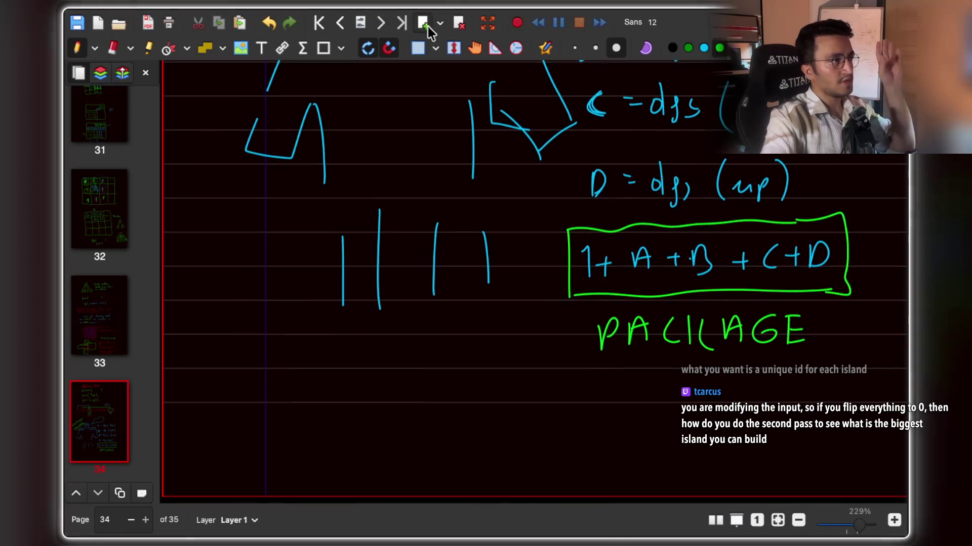
pyautogui.click(425, 25)
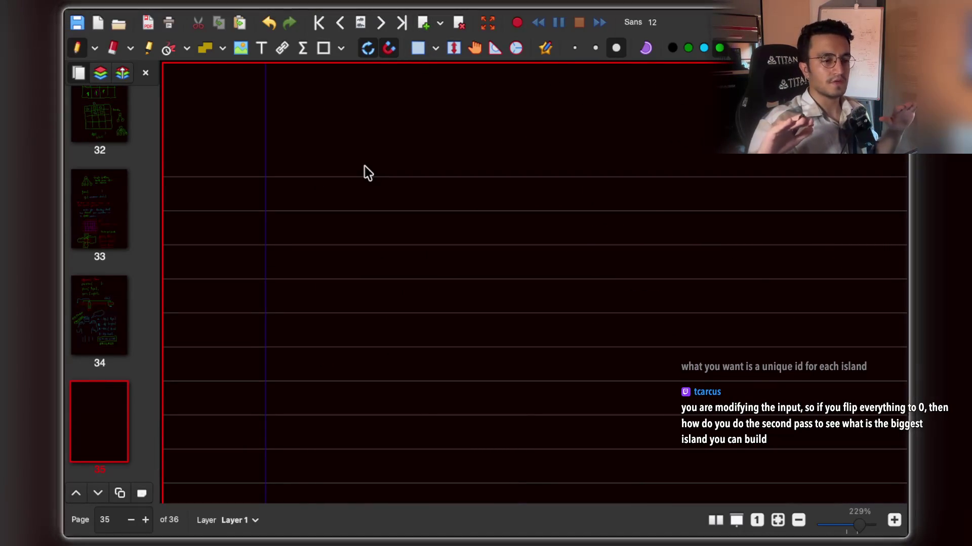
pyautogui.scroll(-1, 363, 166)
# Handwrite two nested for loops in green on the blank page.
pyautogui.moveTo(360, 209); pyautogui.dragTo(357, 239)
pyautogui.click(388, 204)
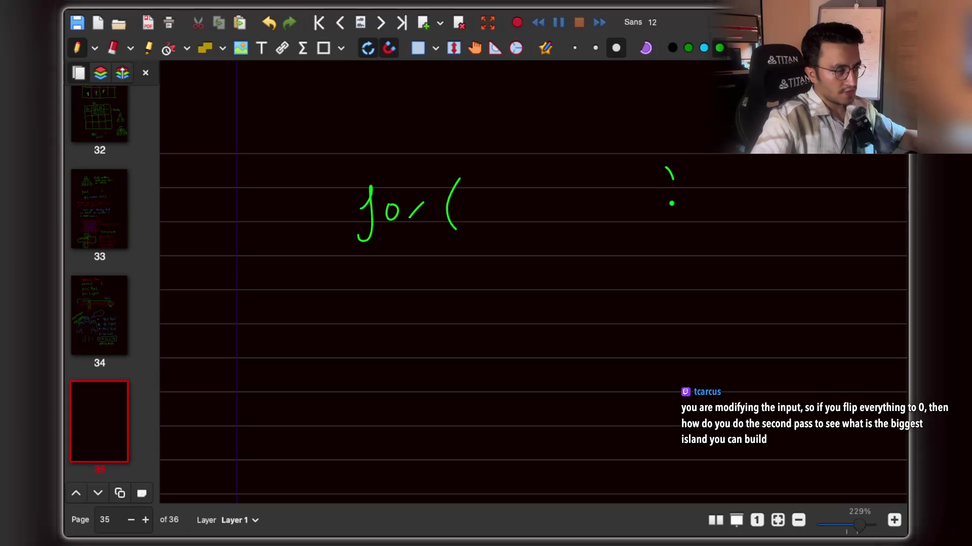
pyautogui.moveTo(672, 204); pyautogui.dragTo(664, 218)
pyautogui.moveTo(470, 305); pyautogui.dragTo(457, 354)
pyautogui.moveTo(482, 320); pyautogui.dragTo(486, 333)
pyautogui.moveTo(538, 291); pyautogui.dragTo(538, 339)
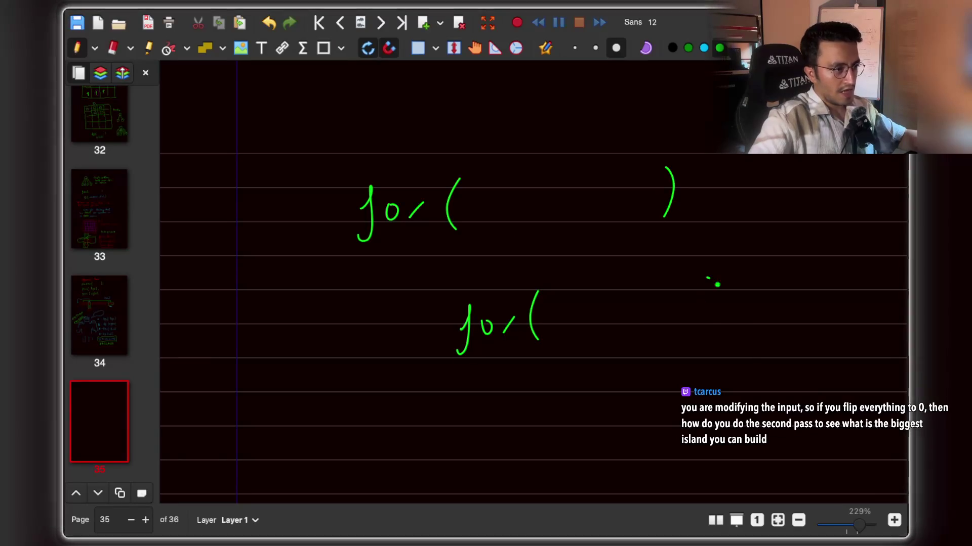
pyautogui.moveTo(708, 278); pyautogui.dragTo(707, 316)
pyautogui.scroll(-3, 592, 363)
# Write the dfs( ) function header beneath the nested loops.
pyautogui.moveTo(528, 334); pyautogui.dragTo(530, 360)
pyautogui.moveTo(551, 336); pyautogui.dragTo(543, 374)
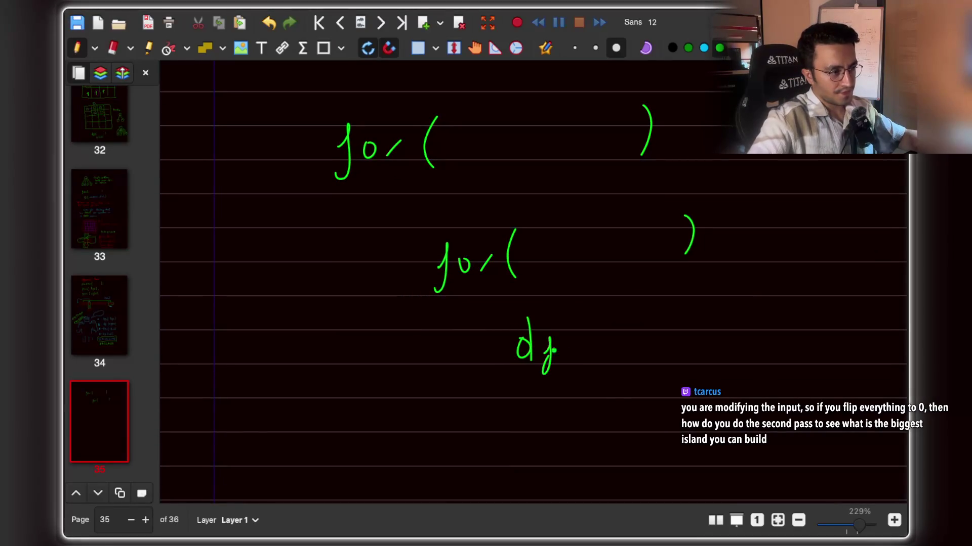
pyautogui.moveTo(581, 339); pyautogui.dragTo(600, 363)
pyautogui.moveTo(699, 316); pyautogui.dragTo(703, 351)
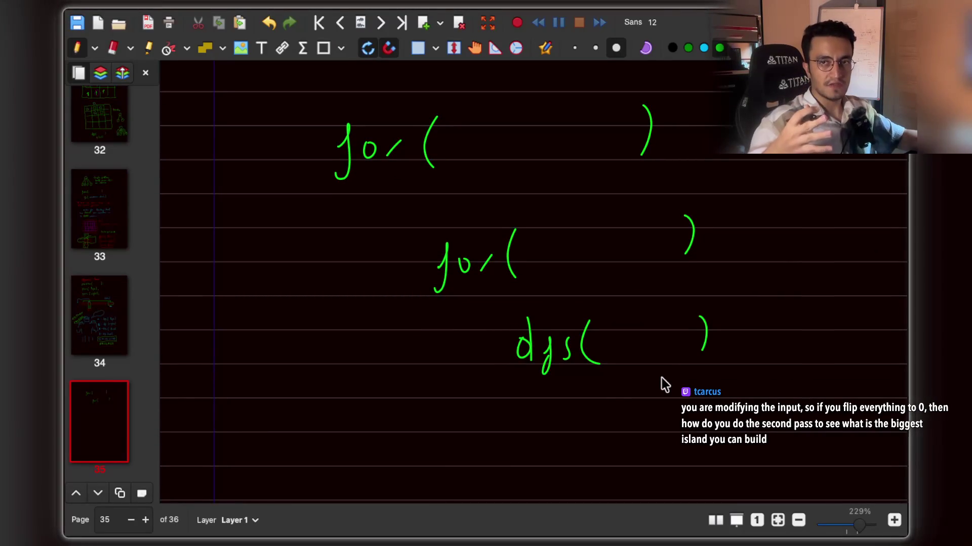
pyautogui.scroll(-3, 664, 384)
pyautogui.scroll(-3, 661, 386)
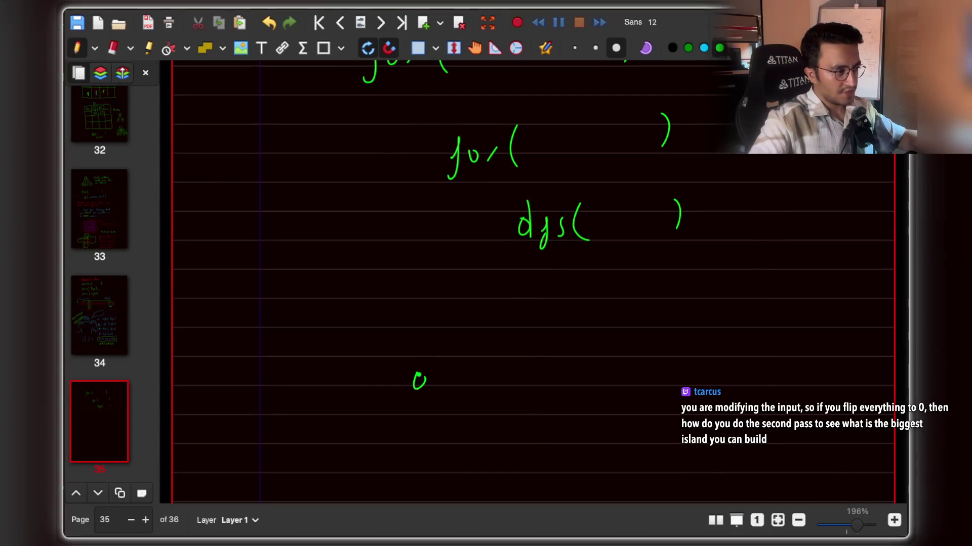
pyautogui.moveTo(661, 349); pyautogui.dragTo(653, 388)
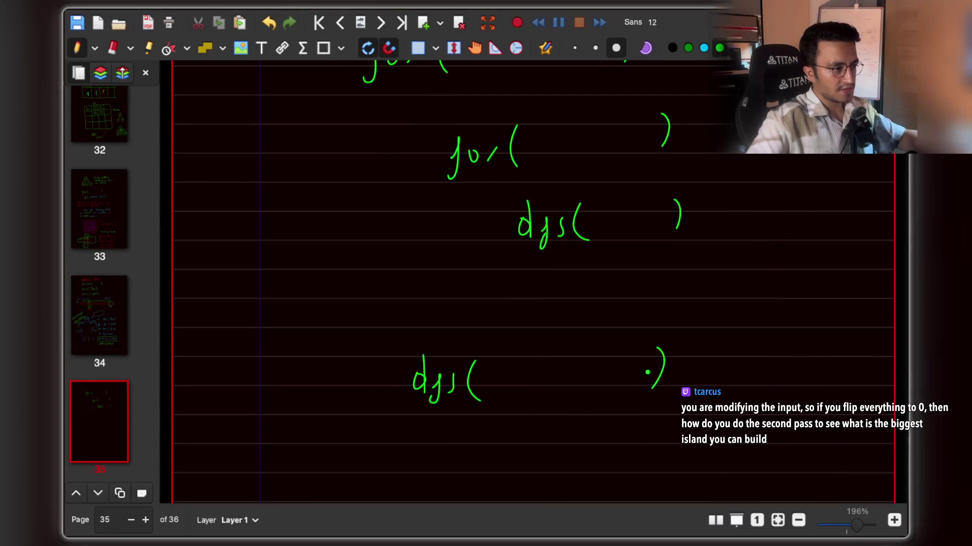
pyautogui.scroll(3, 646, 373)
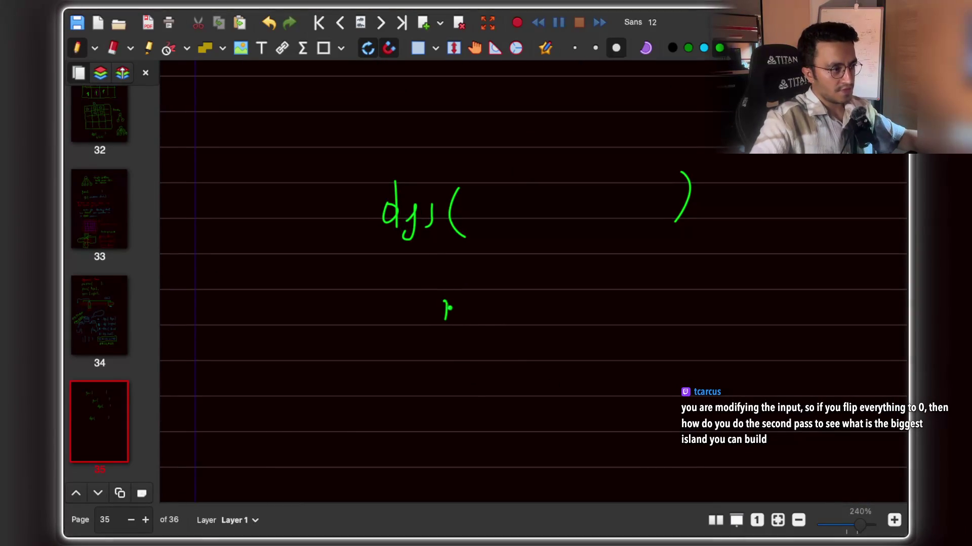
# Write the if guard checks for boundary, visited and land under dfs.
pyautogui.moveTo(488, 286); pyautogui.dragTo(488, 332)
pyautogui.moveTo(530, 288); pyautogui.dragTo(537, 317)
pyautogui.moveTo(549, 312); pyautogui.dragTo(549, 324)
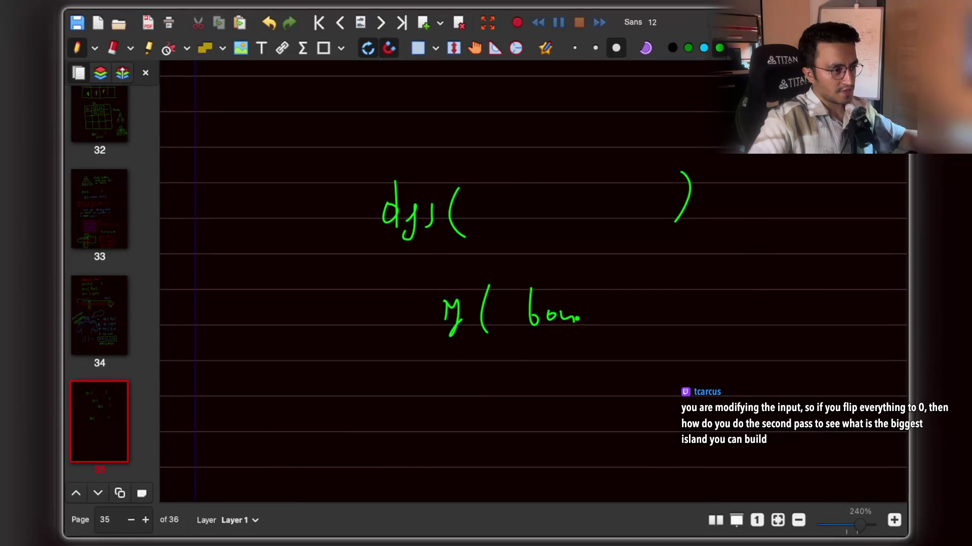
pyautogui.moveTo(651, 279); pyautogui.dragTo(663, 322)
pyautogui.scroll(-3, 518, 375)
pyautogui.moveTo(454, 335)
pyautogui.mouseDown()
pyautogui.moveTo(452, 358)
pyautogui.moveTo(471, 368)
pyautogui.mouseUp()
pyautogui.moveTo(513, 313); pyautogui.dragTo(521, 365)
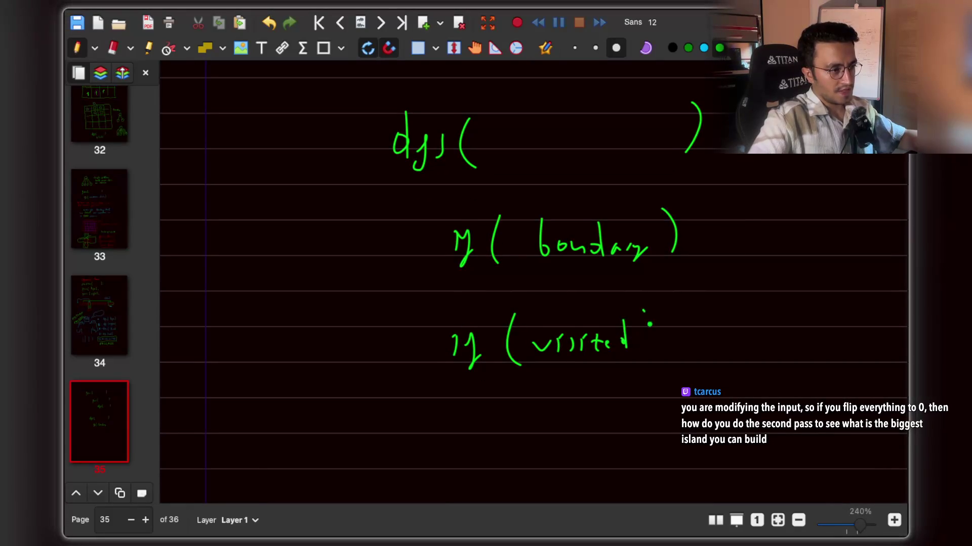
pyautogui.moveTo(646, 313); pyautogui.dragTo(649, 360)
pyautogui.scroll(-3, 471, 380)
pyautogui.moveTo(497, 370); pyautogui.dragTo(505, 399)
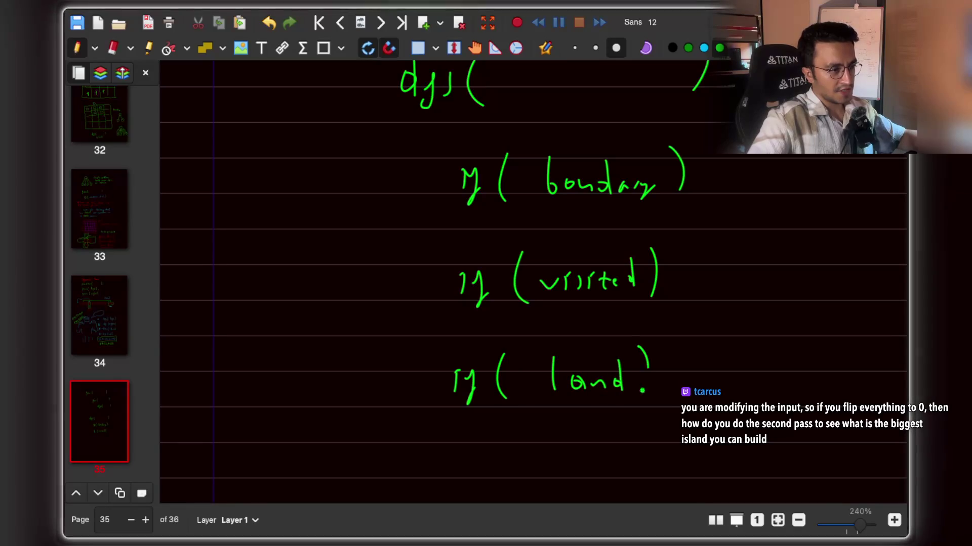
pyautogui.scroll(-7, 550, 375)
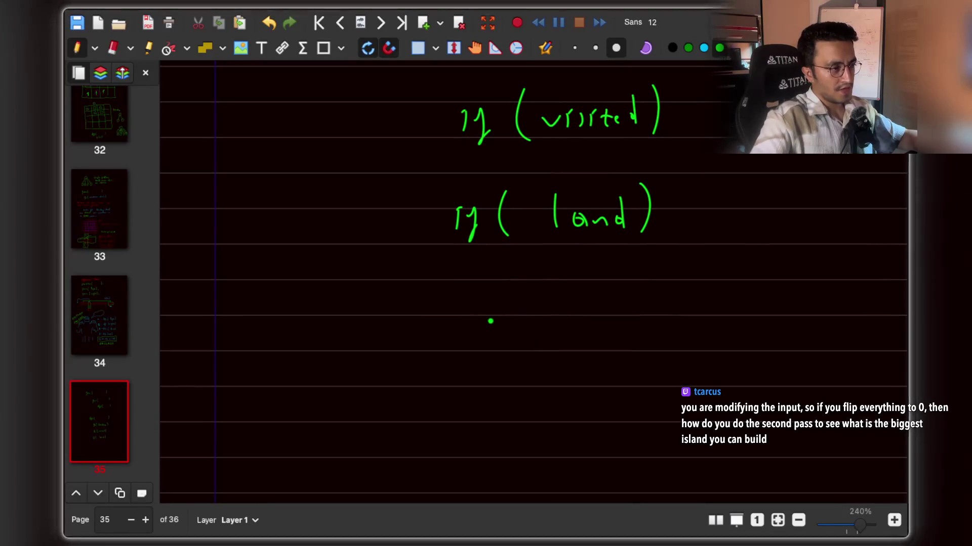
# Write the first two recursive calls, starting with dfs(↑), removing stray arrow strokes.
pyautogui.moveTo(496, 314); pyautogui.dragTo(497, 348)
pyautogui.moveTo(513, 331)
pyautogui.mouseDown()
pyautogui.moveTo(505, 360)
pyautogui.moveTo(559, 366)
pyautogui.mouseUp()
pyautogui.moveTo(624, 295)
pyautogui.mouseDown()
pyautogui.moveTo(622, 337)
pyautogui.moveTo(709, 337)
pyautogui.mouseUp()
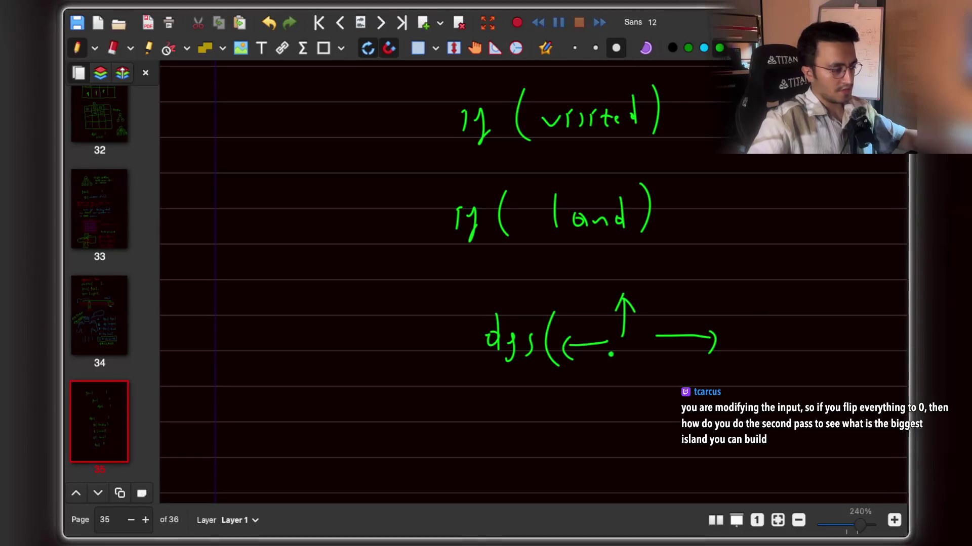
pyautogui.moveTo(564, 349)
pyautogui.mouseDown()
pyautogui.moveTo(714, 344)
pyautogui.moveTo(634, 305)
pyautogui.mouseUp()
pyautogui.moveTo(650, 295); pyautogui.dragTo(640, 354)
pyautogui.moveTo(492, 407); pyautogui.dragTo(503, 404)
pyautogui.moveTo(500, 385)
pyautogui.mouseDown()
pyautogui.moveTo(504, 415)
pyautogui.moveTo(527, 417)
pyautogui.mouseUp()
pyautogui.moveTo(562, 378); pyautogui.dragTo(557, 413)
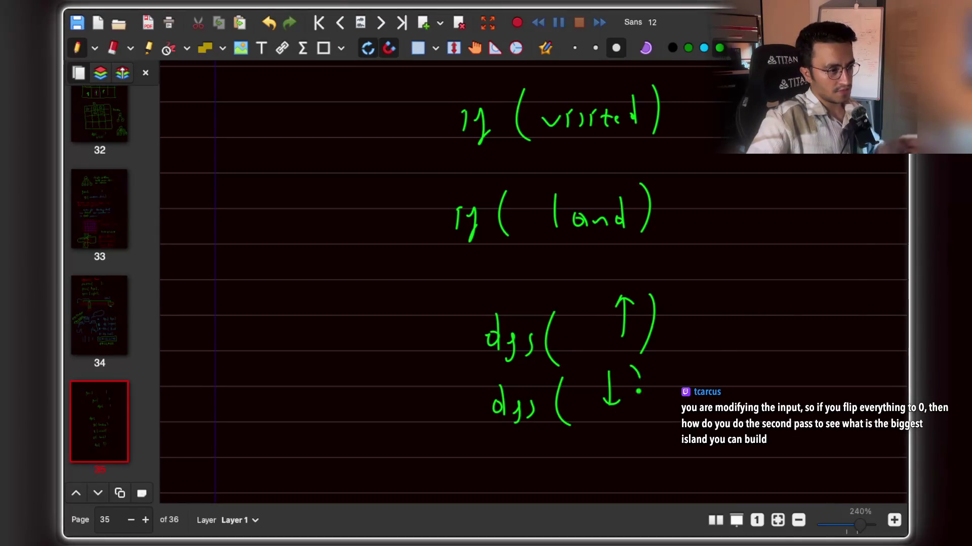
pyautogui.moveTo(638, 392); pyautogui.dragTo(626, 400)
pyautogui.scroll(-3, 560, 412)
# Write the third and fourth dfs calls with right and left arrows.
pyautogui.moveTo(493, 349); pyautogui.dragTo(493, 372)
pyautogui.moveTo(504, 352); pyautogui.dragTo(505, 383)
pyautogui.moveTo(522, 357); pyautogui.dragTo(552, 382)
pyautogui.moveTo(585, 354); pyautogui.dragTo(623, 349)
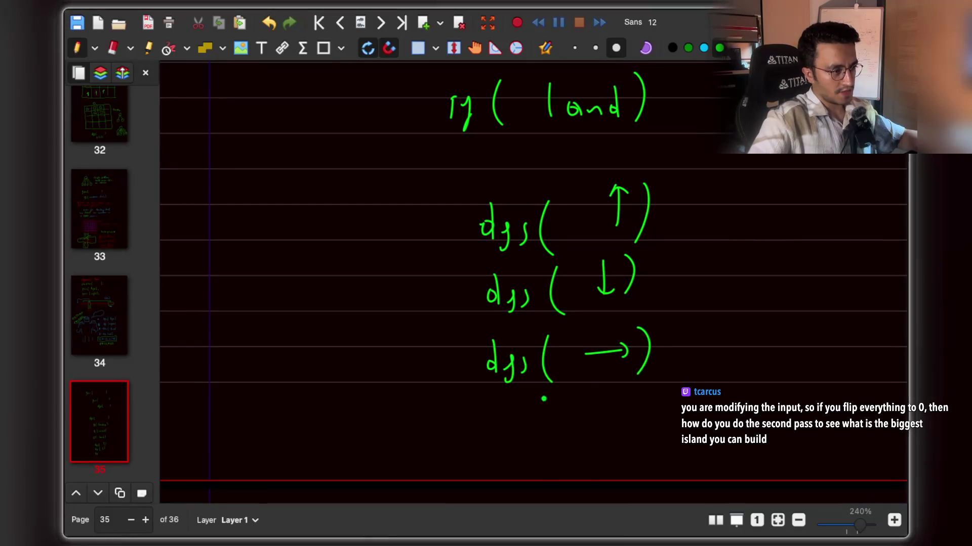
pyautogui.moveTo(548, 412); pyautogui.dragTo(554, 429)
pyautogui.moveTo(613, 411)
pyautogui.mouseDown()
pyautogui.moveTo(572, 416)
pyautogui.moveTo(587, 425)
pyautogui.mouseUp()
pyautogui.moveTo(623, 399); pyautogui.dragTo(620, 426)
pyautogui.scroll(1, 483, 248)
pyautogui.hscroll(-2, 483, 248)
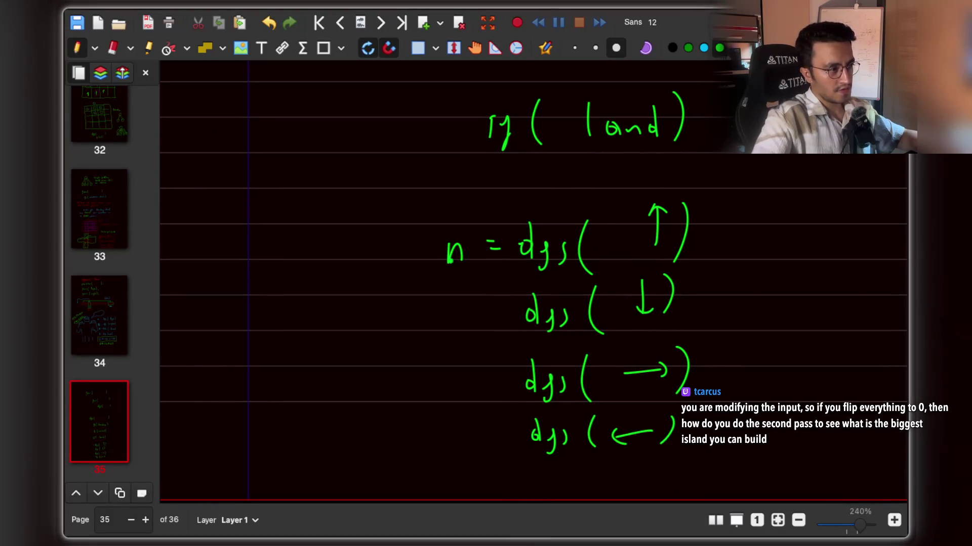
# Label the call results n and C, bracket all four dfs calls, and mark the group X.
pyautogui.moveTo(450, 312); pyautogui.dragTo(458, 345)
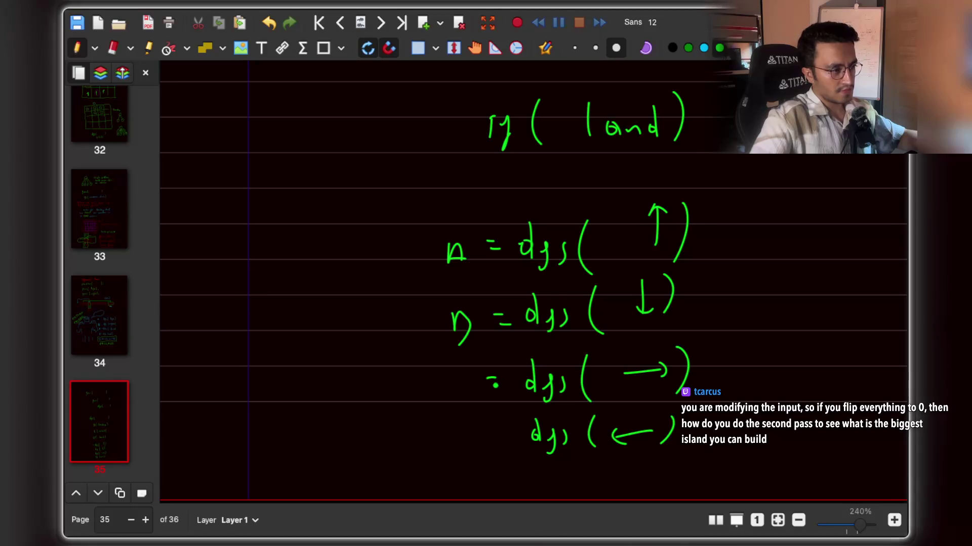
pyautogui.moveTo(468, 380); pyautogui.dragTo(471, 458)
pyautogui.scroll(-2, 478, 445)
pyautogui.hscroll(-1, 478, 445)
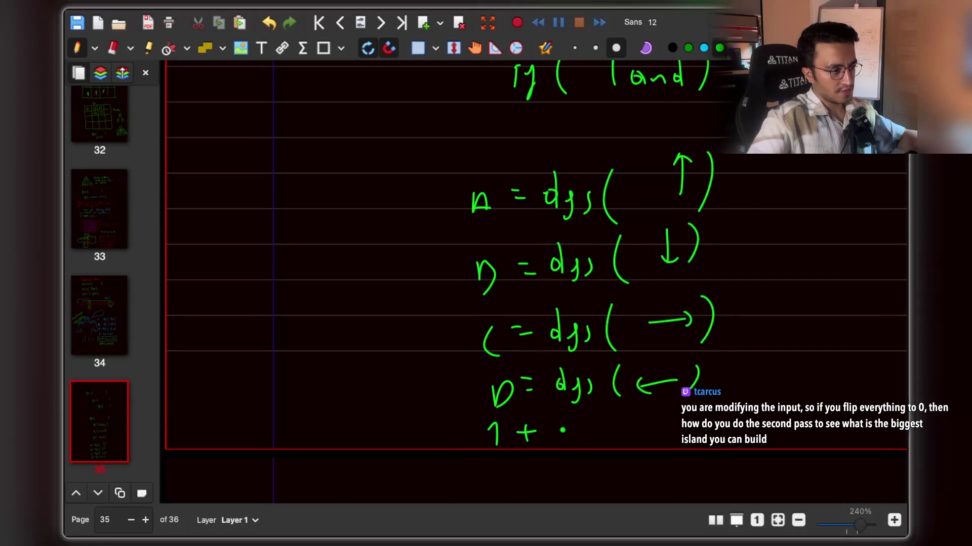
pyautogui.moveTo(462, 187)
pyautogui.mouseDown()
pyautogui.moveTo(445, 189)
pyautogui.moveTo(441, 381)
pyautogui.moveTo(478, 389)
pyautogui.mouseUp()
pyautogui.moveTo(368, 257); pyautogui.dragTo(378, 269)
pyautogui.moveTo(383, 250)
pyautogui.mouseDown()
pyautogui.moveTo(365, 288)
pyautogui.moveTo(395, 287)
pyautogui.mouseUp()
# Write return 1 + X below the grouped calls.
pyautogui.moveTo(572, 416)
pyautogui.mouseDown()
pyautogui.moveTo(558, 444)
pyautogui.moveTo(574, 443)
pyautogui.mouseUp()
pyautogui.moveTo(369, 433); pyautogui.dragTo(379, 430)
pyautogui.moveTo(394, 438); pyautogui.dragTo(407, 441)
pyautogui.moveTo(418, 424); pyautogui.dragTo(420, 445)
pyautogui.moveTo(413, 432); pyautogui.dragTo(456, 430)
pyautogui.moveTo(458, 441); pyautogui.dragTo(472, 441)
pyautogui.scroll(2, 539, 359)
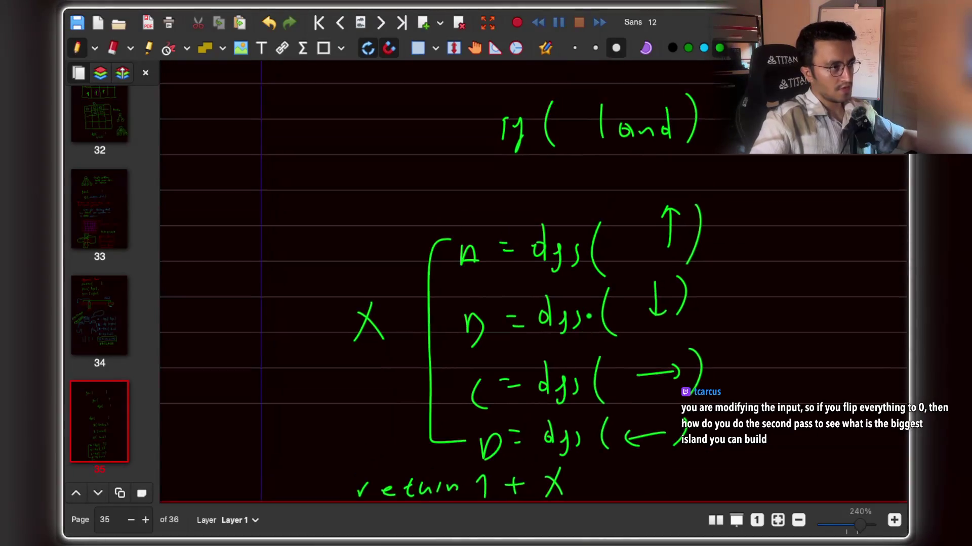
pyautogui.scroll(1, 574, 323)
pyautogui.scroll(-2, 573, 323)
pyautogui.scroll(5, 574, 324)
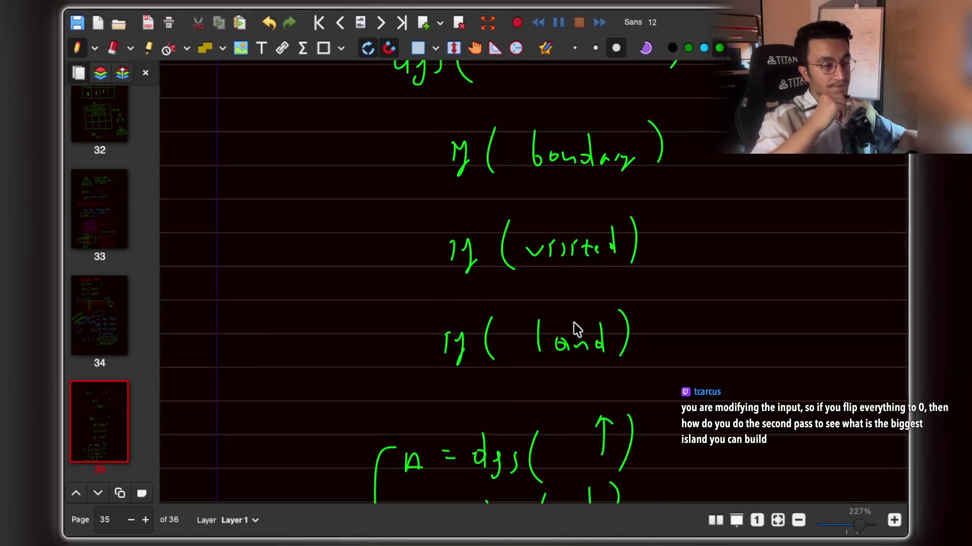
# On page 35, write board[r][c] = 0 in red under the if (land) check.
pyautogui.scroll(-1, 574, 328)
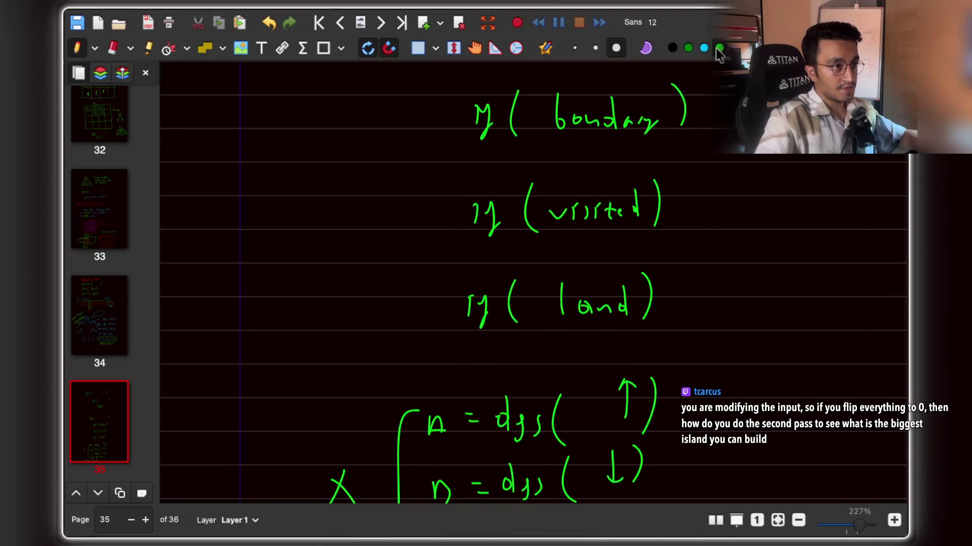
pyautogui.scroll(-5, 551, 329)
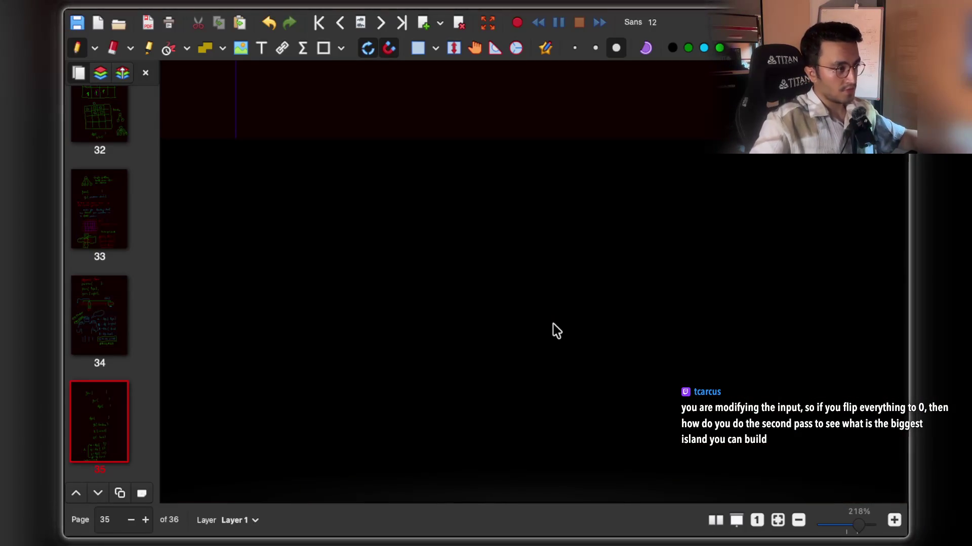
pyautogui.click(120, 400)
pyautogui.scroll(-10, 564, 330)
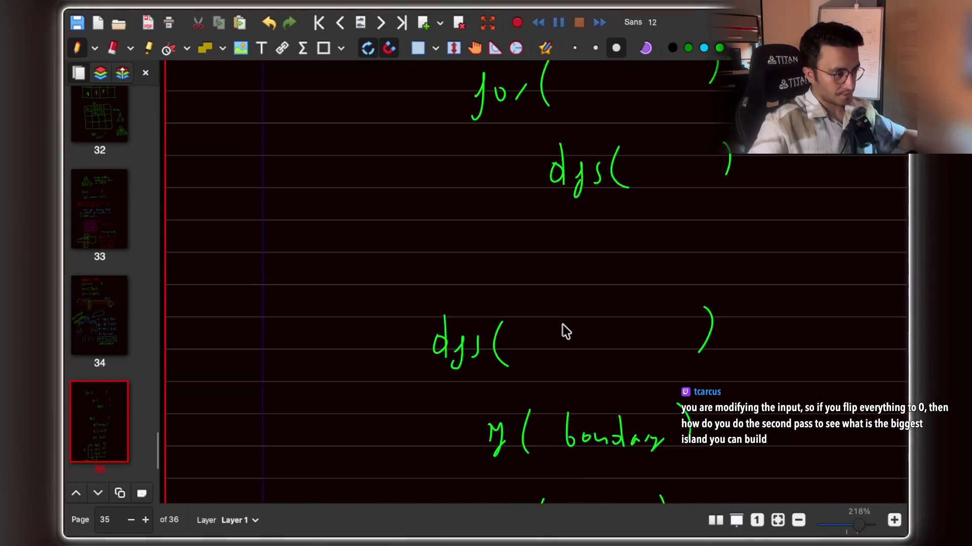
pyautogui.scroll(-3, 587, 332)
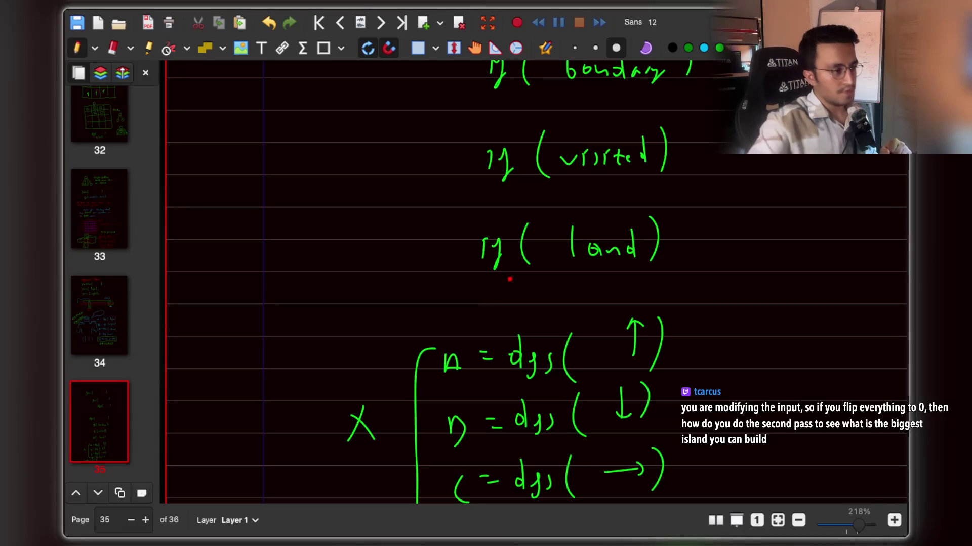
pyautogui.moveTo(486, 289)
pyautogui.mouseDown()
pyautogui.moveTo(488, 310)
pyautogui.moveTo(553, 299)
pyautogui.moveTo(560, 310)
pyautogui.moveTo(652, 304)
pyautogui.moveTo(654, 295)
pyautogui.mouseUp()
pyautogui.click(589, 297)
pyautogui.click(589, 302)
pyautogui.hscroll(2, 654, 304)
pyautogui.moveTo(641, 302); pyautogui.dragTo(655, 301)
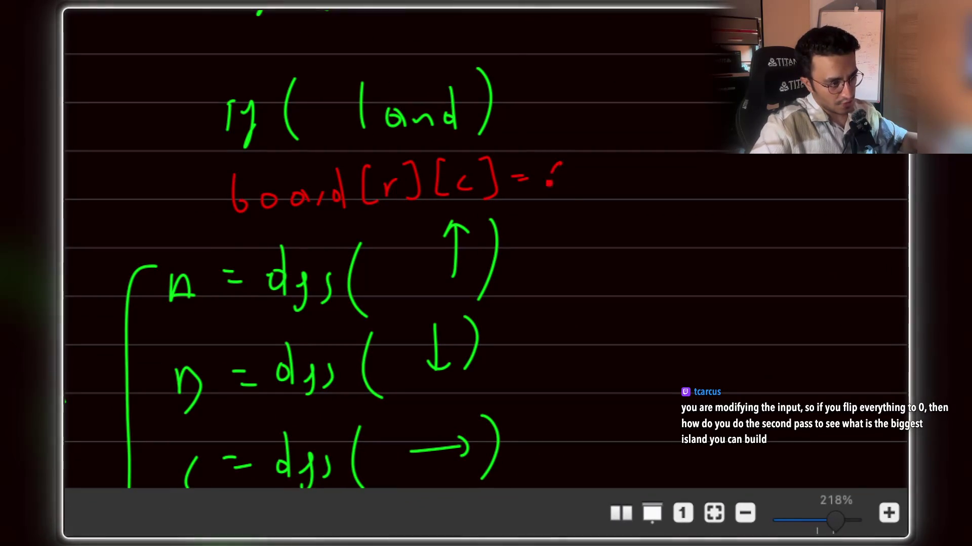
pyautogui.moveTo(549, 183)
pyautogui.mouseDown()
pyautogui.moveTo(569, 156)
pyautogui.moveTo(600, 202)
pyautogui.mouseUp()
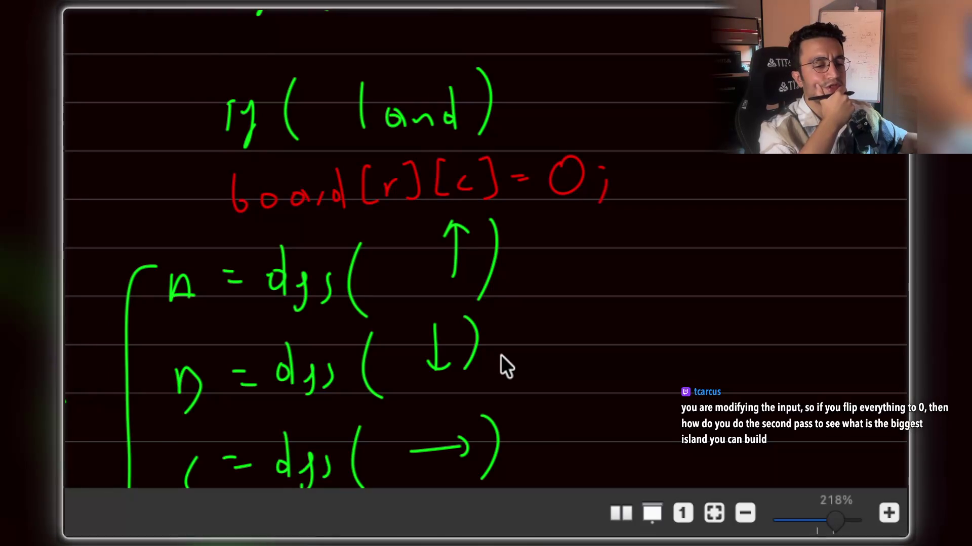
# Draw the outline box of a grid sketch beside the code.
pyautogui.hscroll(-3, 501, 354)
pyautogui.scroll(10, 501, 354)
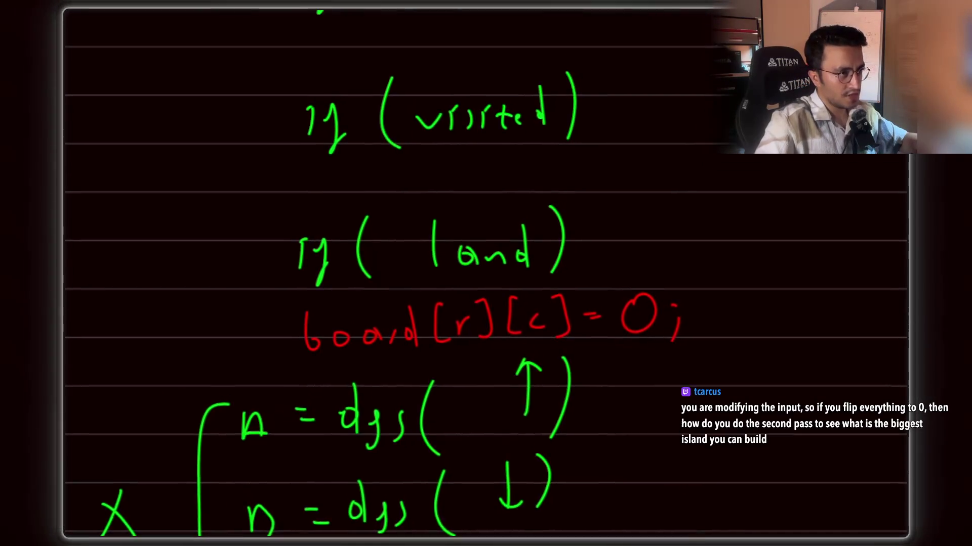
pyautogui.hscroll(-5, 456, 303)
pyautogui.moveTo(173, 124)
pyautogui.mouseDown()
pyautogui.moveTo(155, 347)
pyautogui.moveTo(448, 342)
pyautogui.moveTo(457, 276)
pyautogui.moveTo(373, 109)
pyautogui.moveTo(218, 104)
pyautogui.mouseUp()
# Divide the grid box into cells with four column lines and three row lines.
pyautogui.moveTo(284, 105); pyautogui.dragTo(283, 325)
pyautogui.moveTo(332, 108); pyautogui.dragTo(329, 324)
pyautogui.moveTo(390, 98); pyautogui.dragTo(396, 289)
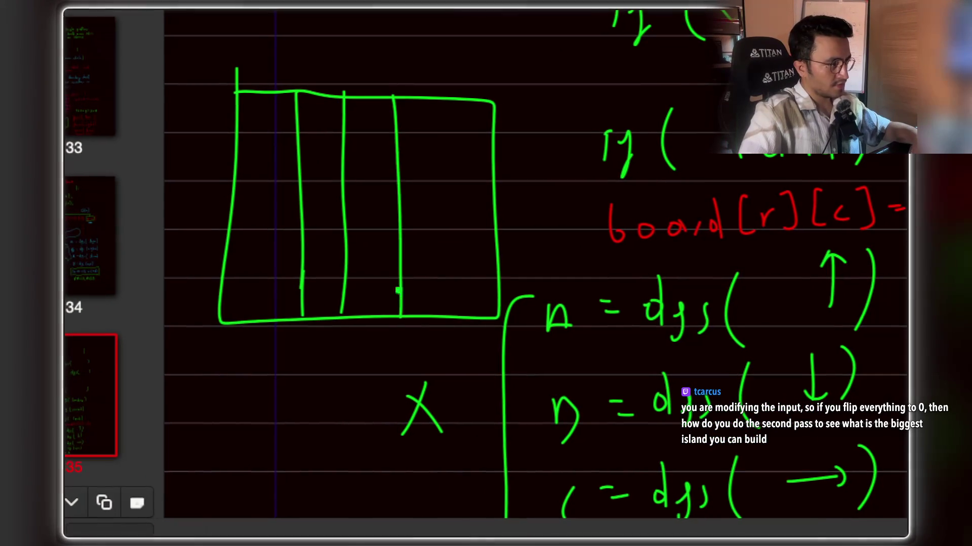
pyautogui.moveTo(440, 119); pyautogui.dragTo(436, 329)
pyautogui.moveTo(247, 147); pyautogui.dragTo(500, 148)
pyautogui.moveTo(242, 209); pyautogui.dragTo(513, 208)
pyautogui.moveTo(238, 263); pyautogui.dragTo(516, 254)
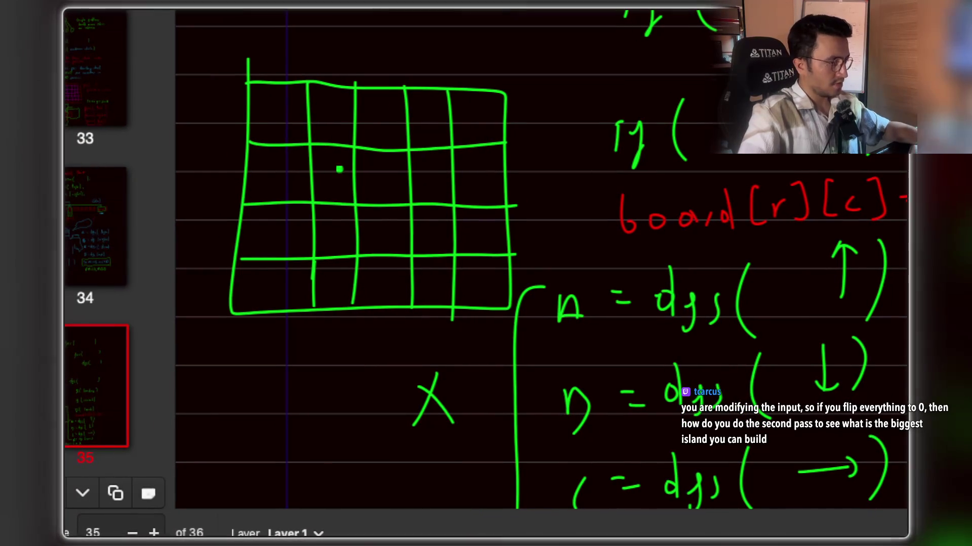
pyautogui.scroll(3, 348, 132)
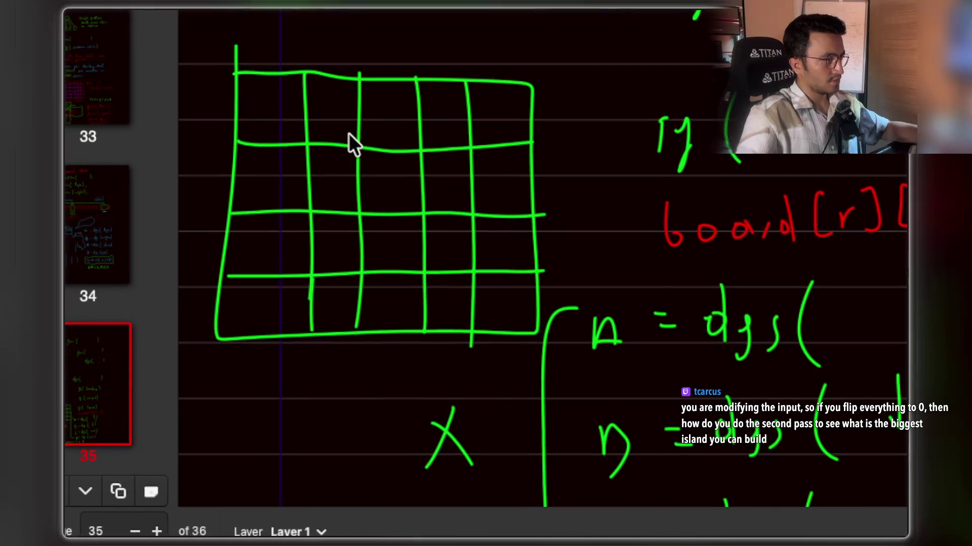
pyautogui.hscroll(-4, 350, 133)
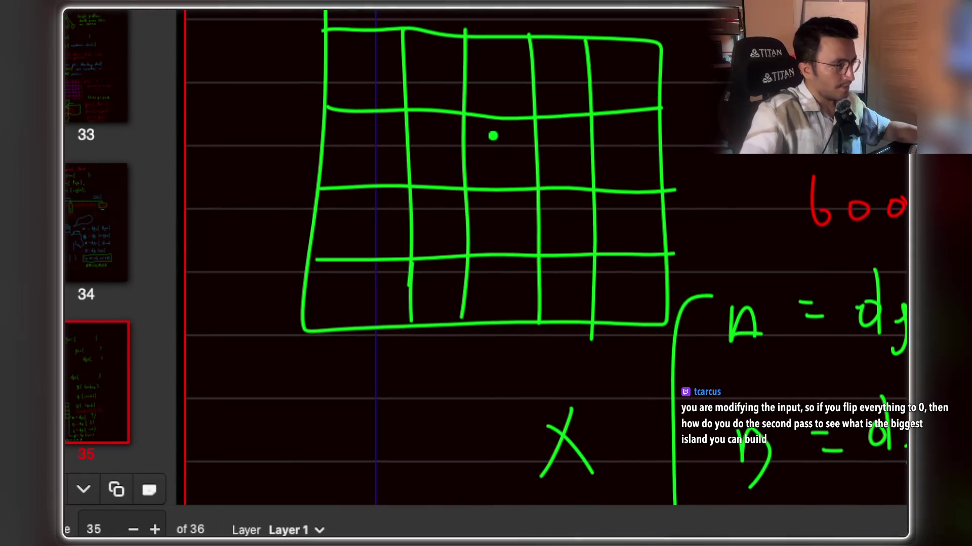
pyautogui.scroll(3, 515, 120)
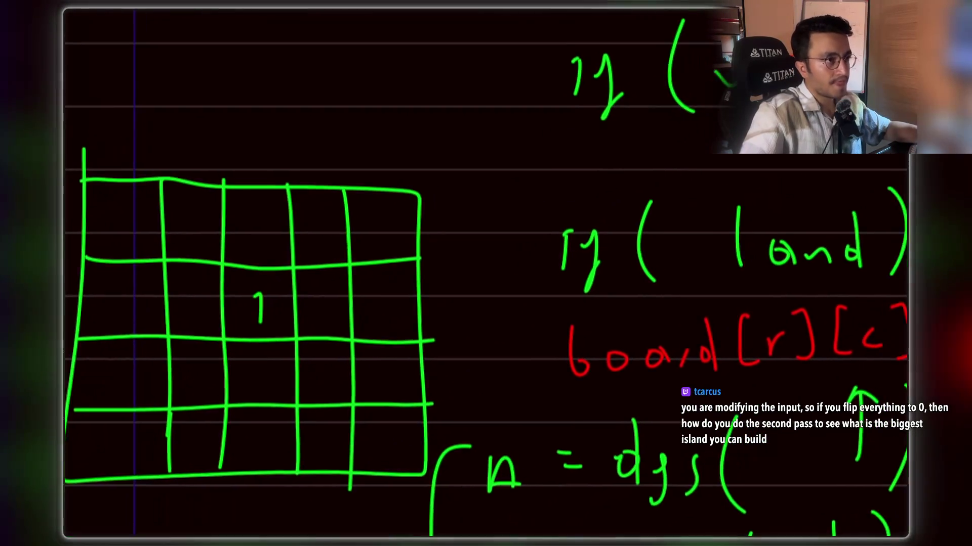
# Box one 1 in red and write red 1s to its right, below it and further right.
pyautogui.moveTo(341, 195)
pyautogui.mouseDown()
pyautogui.moveTo(391, 219)
pyautogui.moveTo(388, 163)
pyautogui.mouseUp()
pyautogui.moveTo(477, 161); pyautogui.dragTo(481, 186)
pyautogui.moveTo(425, 229); pyautogui.dragTo(430, 253)
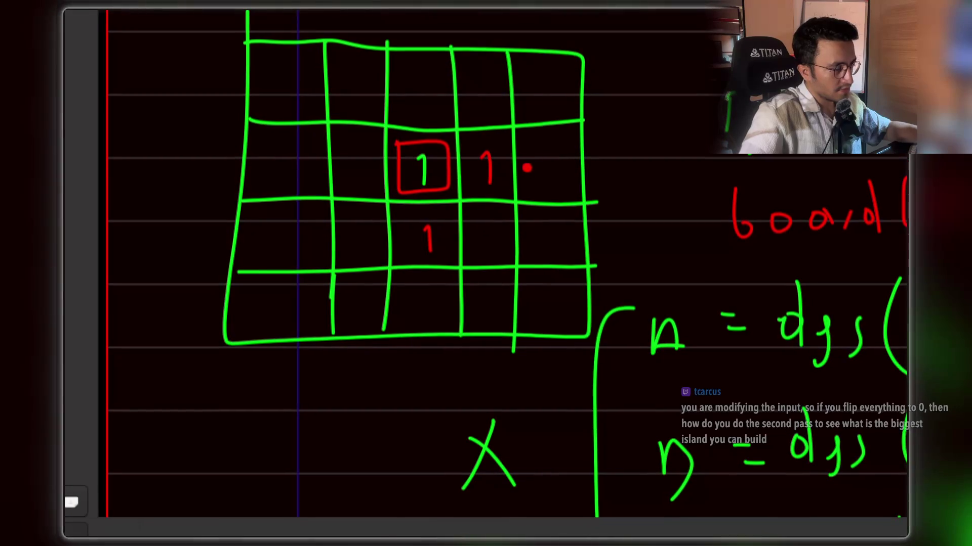
pyautogui.moveTo(546, 150); pyautogui.dragTo(550, 180)
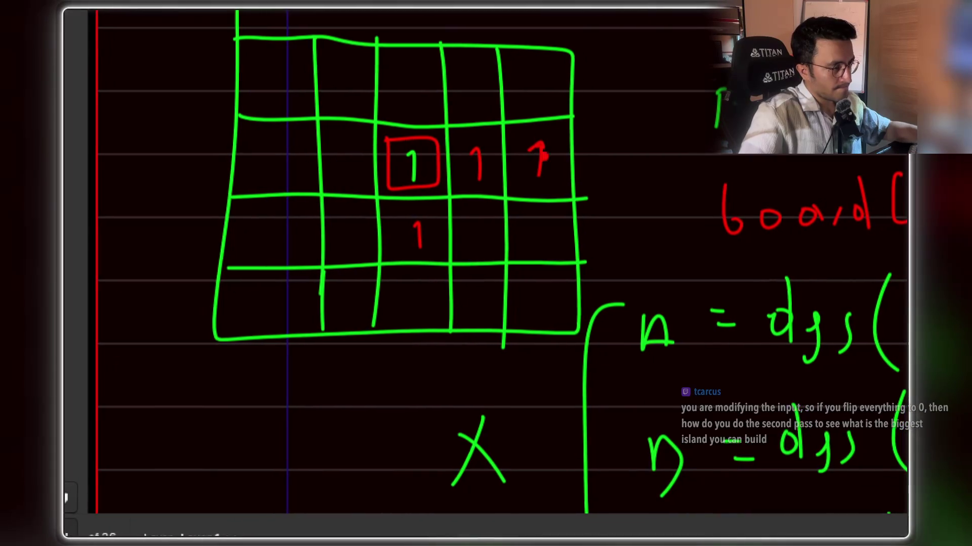
pyautogui.scroll(5, 485, 273)
pyautogui.hscroll(5, 486, 273)
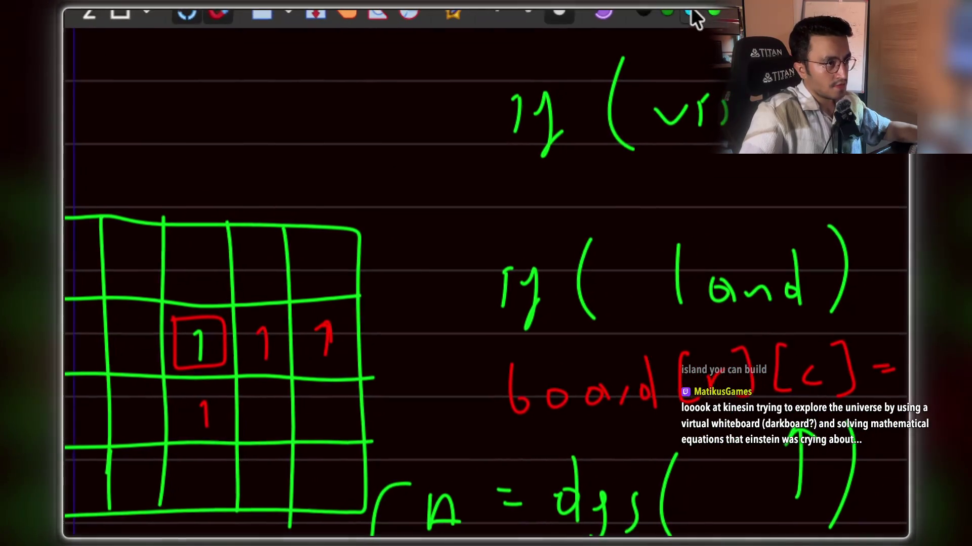
pyautogui.scroll(-4, 401, 210)
pyautogui.hscroll(-5, 402, 210)
pyautogui.hscroll(-2, 374, 204)
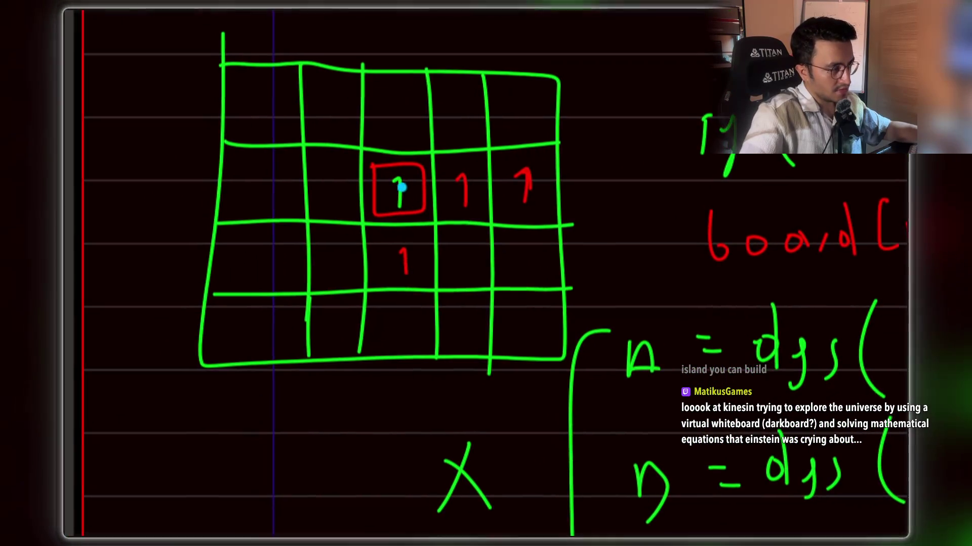
# Write cyan 0s beside the boxed and middle 1s, finishing the 1 below the box.
pyautogui.moveTo(410, 178); pyautogui.dragTo(438, 186)
pyautogui.scroll(-1, 438, 186)
pyautogui.hscroll(-1, 438, 185)
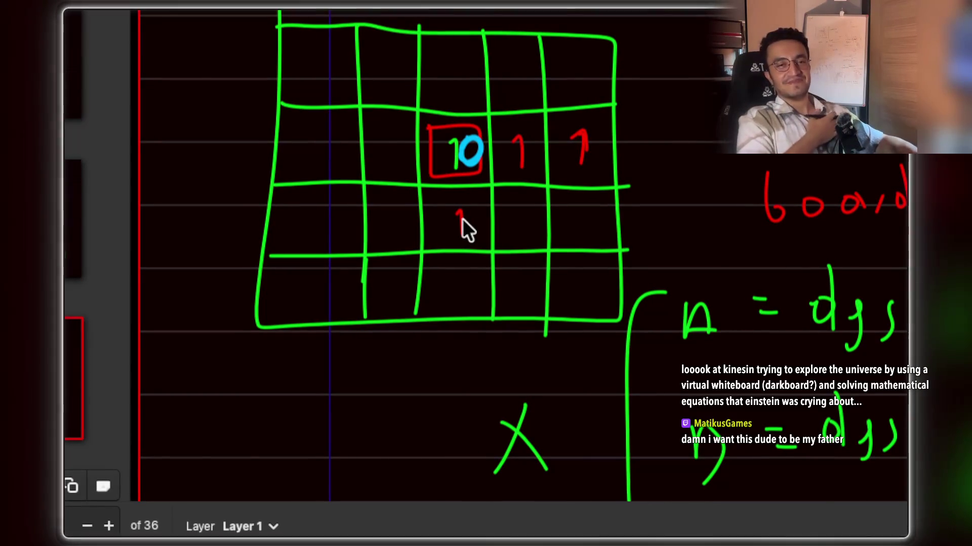
pyautogui.moveTo(461, 214); pyautogui.dragTo(461, 235)
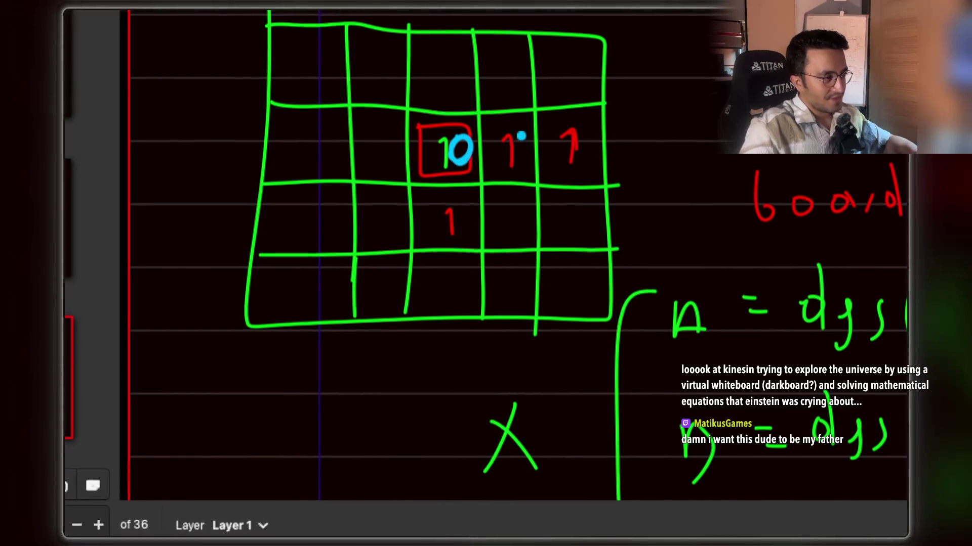
pyautogui.moveTo(521, 136)
pyautogui.mouseDown()
pyautogui.moveTo(526, 158)
pyautogui.moveTo(524, 134)
pyautogui.mouseUp()
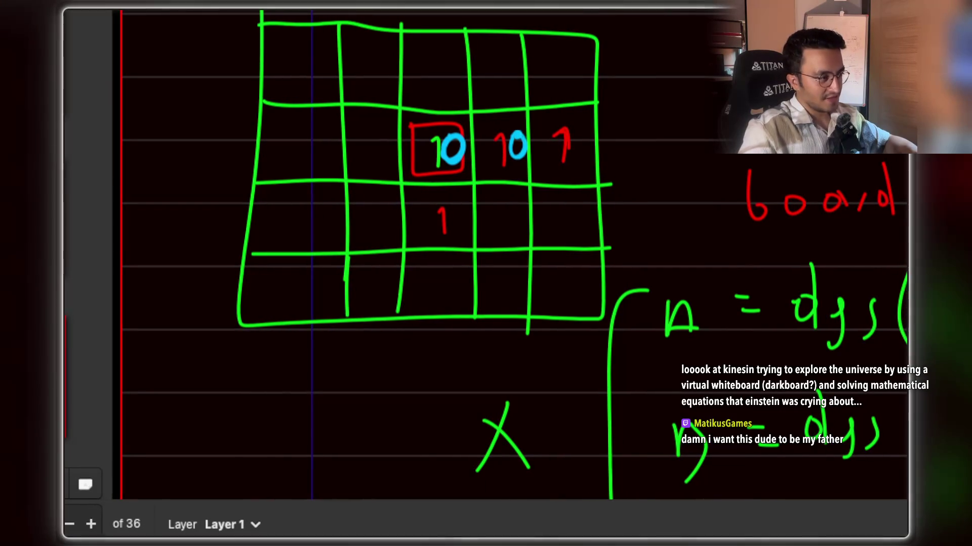
pyautogui.moveTo(514, 144)
pyautogui.mouseDown()
pyautogui.moveTo(499, 134)
pyautogui.moveTo(494, 157)
pyautogui.moveTo(516, 127)
pyautogui.moveTo(503, 147)
pyautogui.mouseUp()
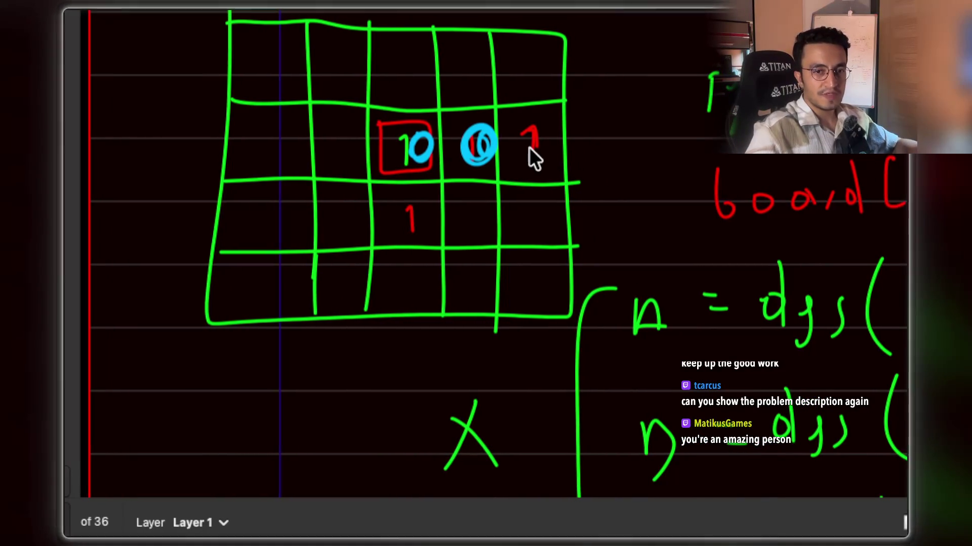
# Switch to the notes app and zoom into the 695. Max Area of Island problem image.
pyautogui.hotkey('ctrl', 'Right')
pyautogui.hotkey('ctrl', 'Right')
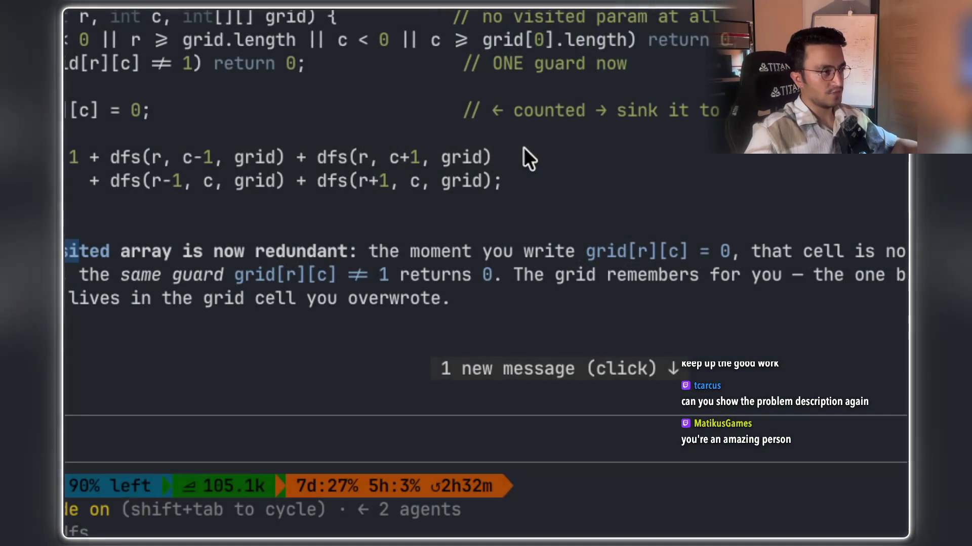
pyautogui.hotkey('ctrl', 'Left')
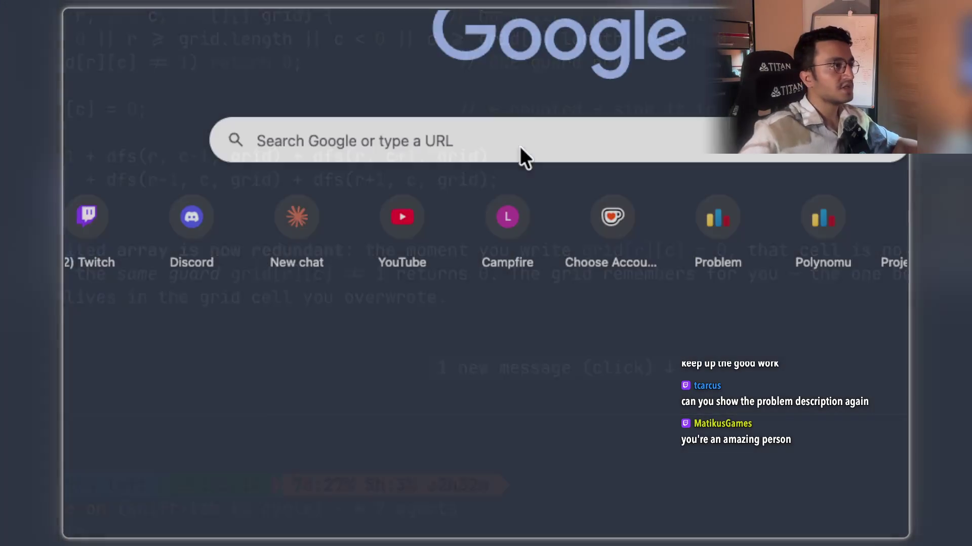
pyautogui.hotkey('ctrl', 'Right')
pyautogui.hotkey('ctrl', 'Right')
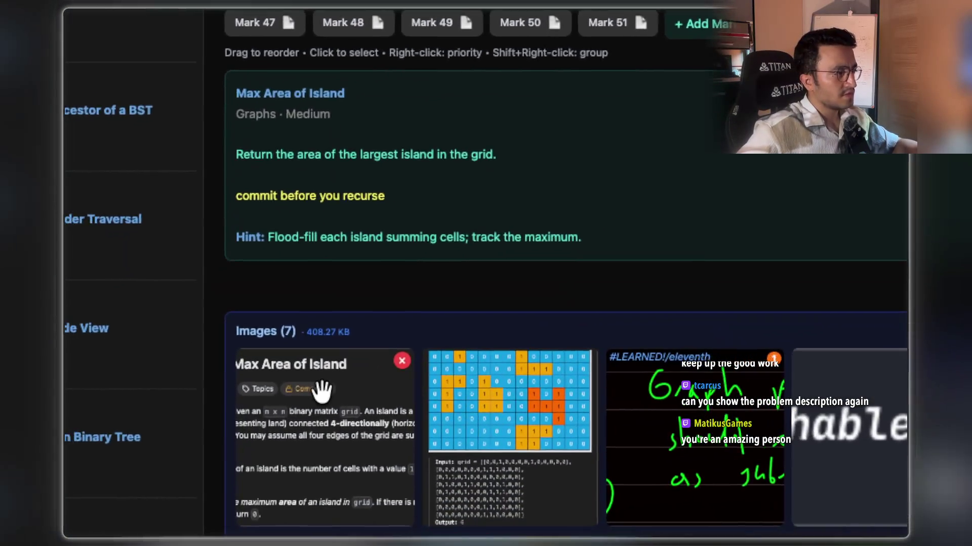
pyautogui.click(321, 394)
pyautogui.scroll(3, 478, 131)
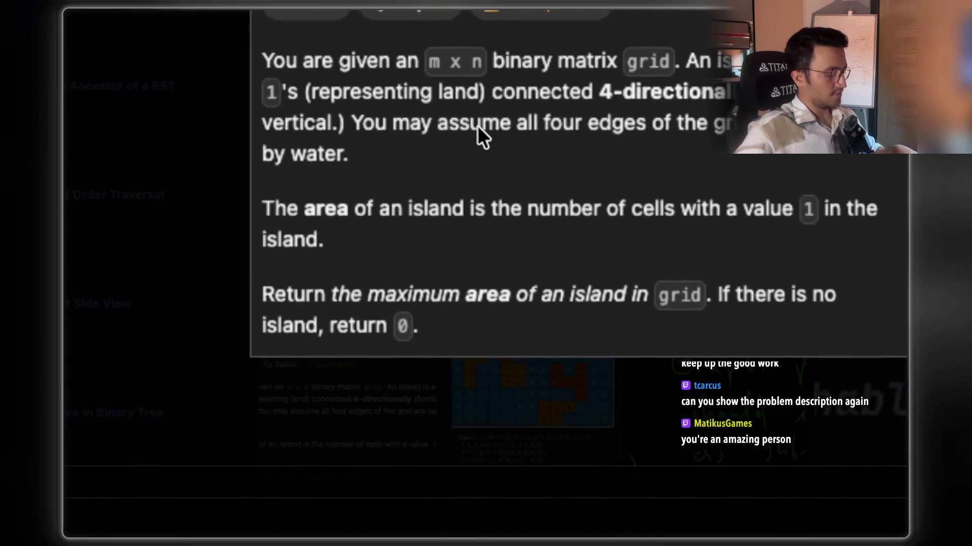
pyautogui.scroll(2, 433, 218)
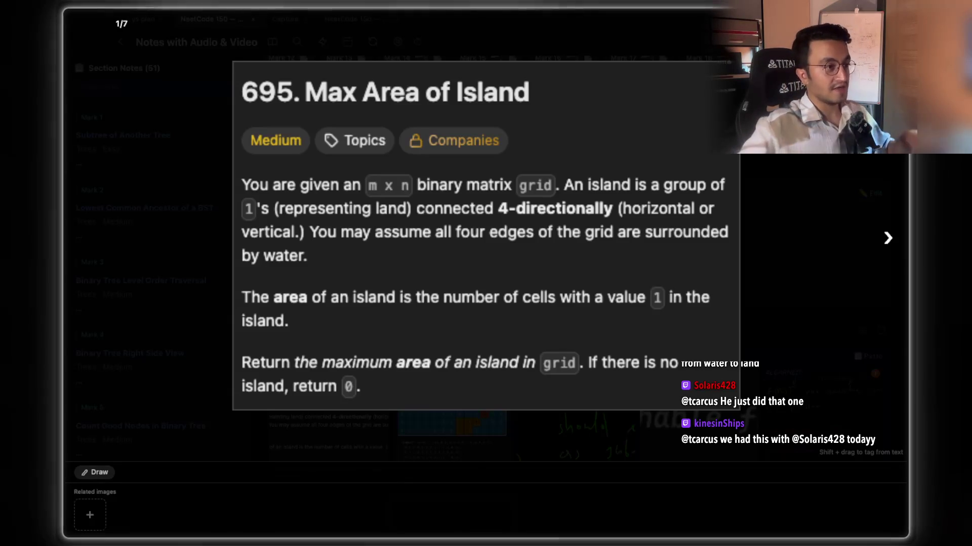
# Close the viewer, browse Marks 33 to 31, and view the Making A Large Island images.
pyautogui.click(796, 360)
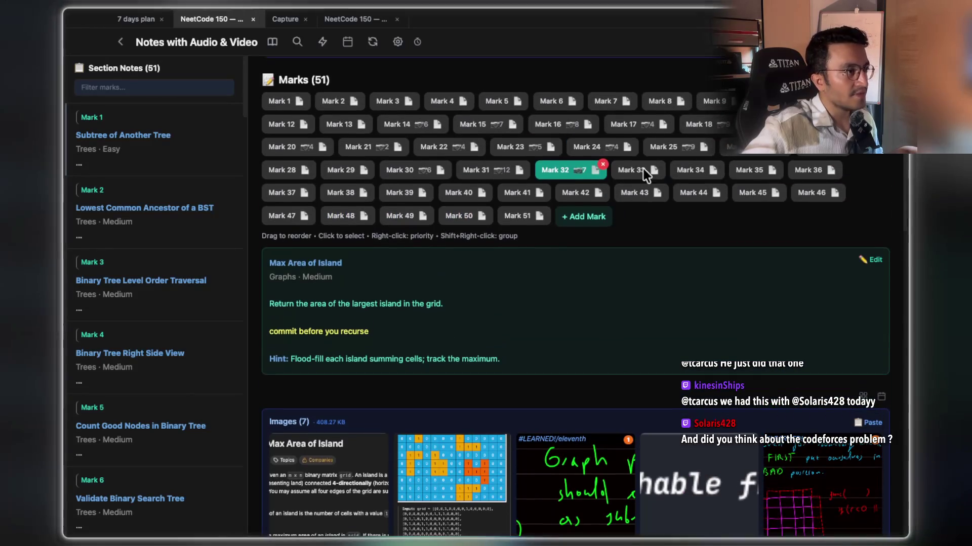
pyautogui.click(633, 170)
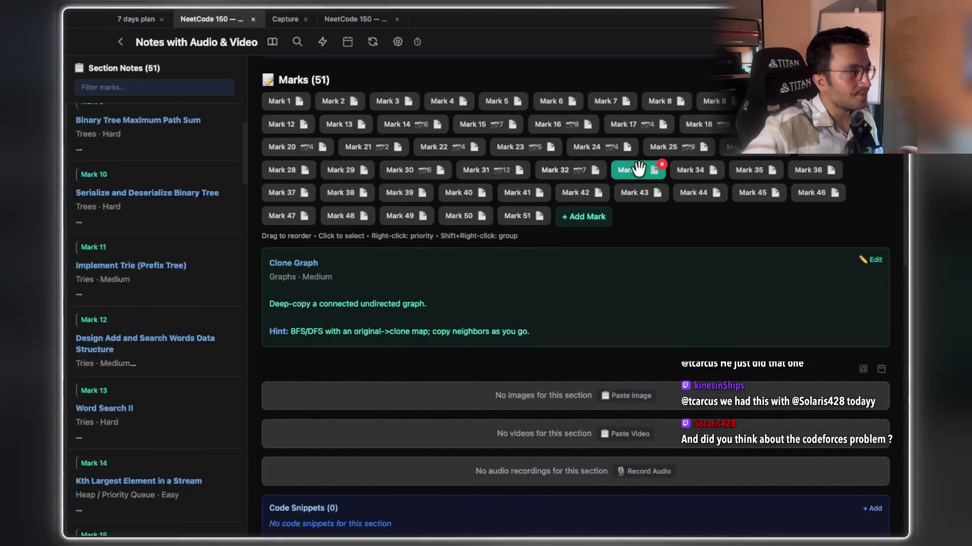
pyautogui.click(577, 170)
pyautogui.click(465, 171)
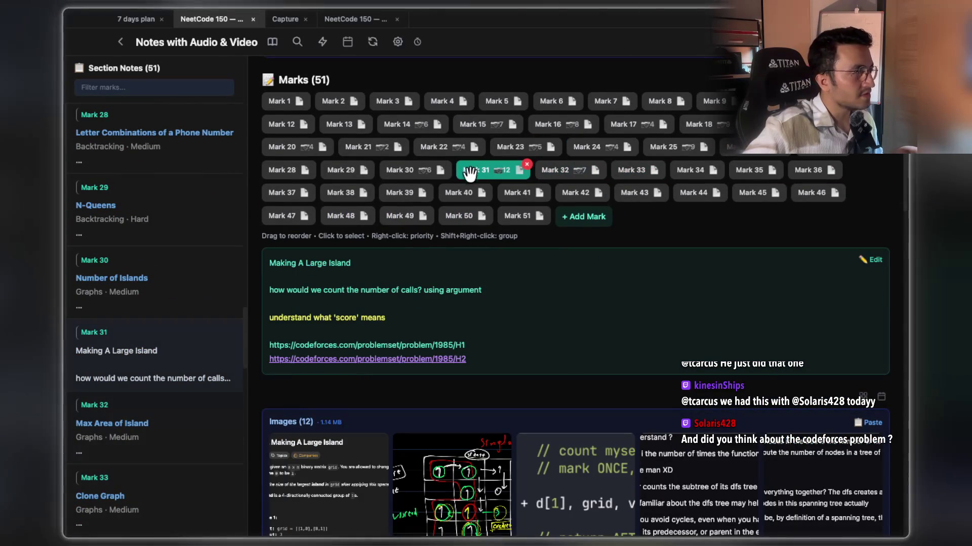
pyautogui.scroll(-1, 382, 399)
pyautogui.scroll(-3, 382, 398)
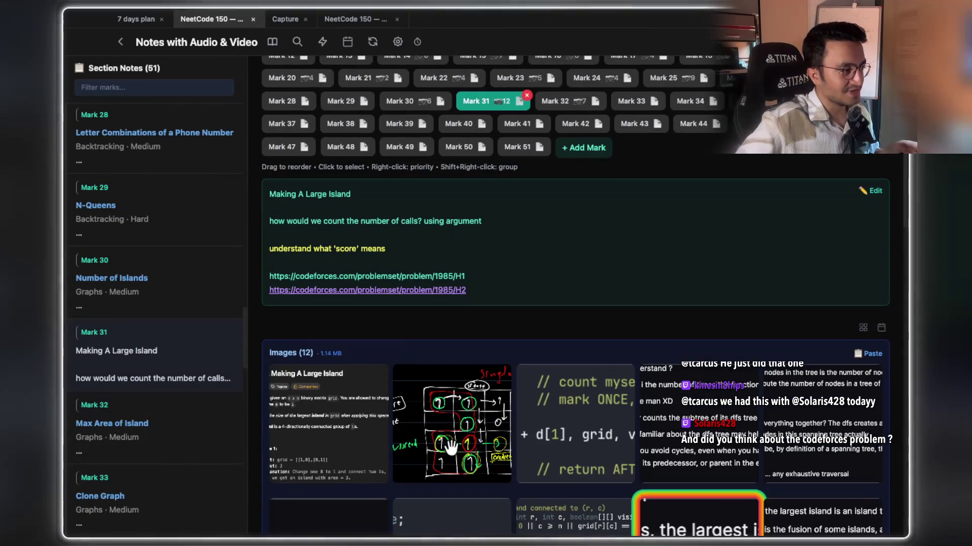
pyautogui.click(451, 454)
pyautogui.press('Left')
pyautogui.scroll(3, 444, 191)
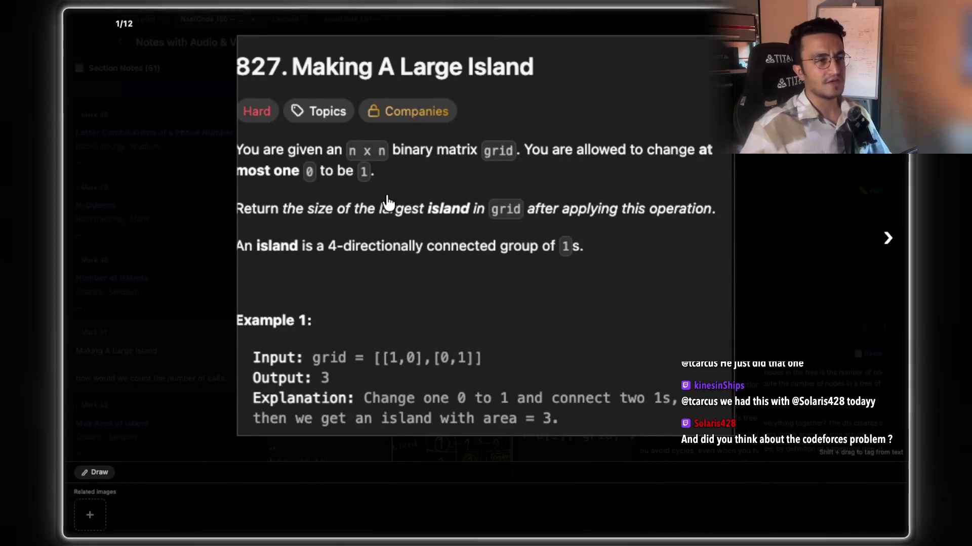
pyautogui.click(793, 224)
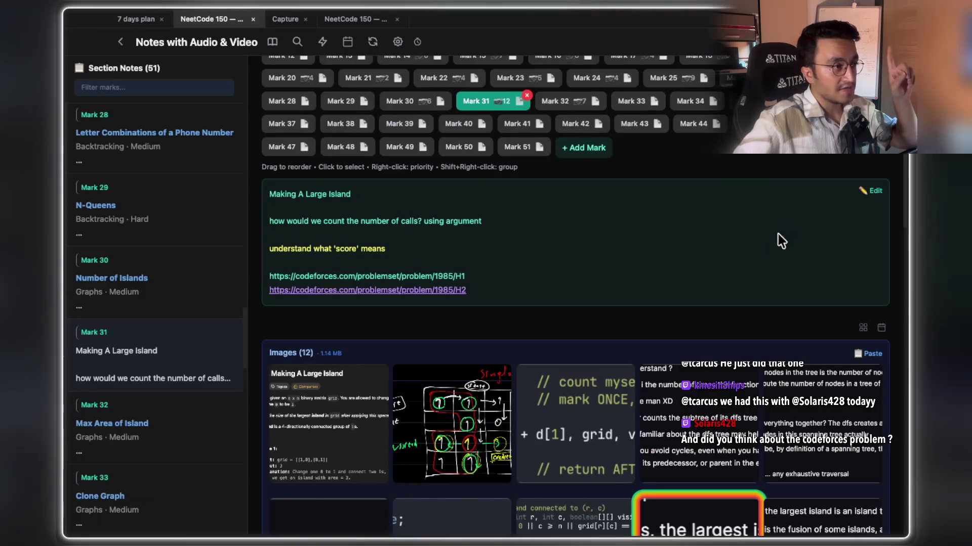
# Advance past Course Schedule II to Mark 41, Number of Connected Components.
pyautogui.click(554, 103)
pyautogui.press('Right')
pyautogui.press('Right')
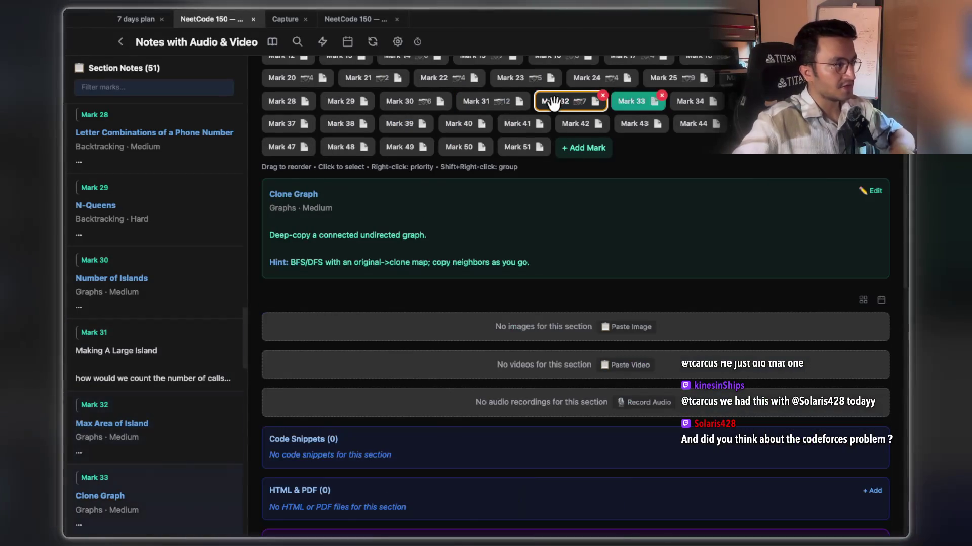
pyautogui.press('Right')
pyautogui.press('Right')
pyautogui.press('Right')
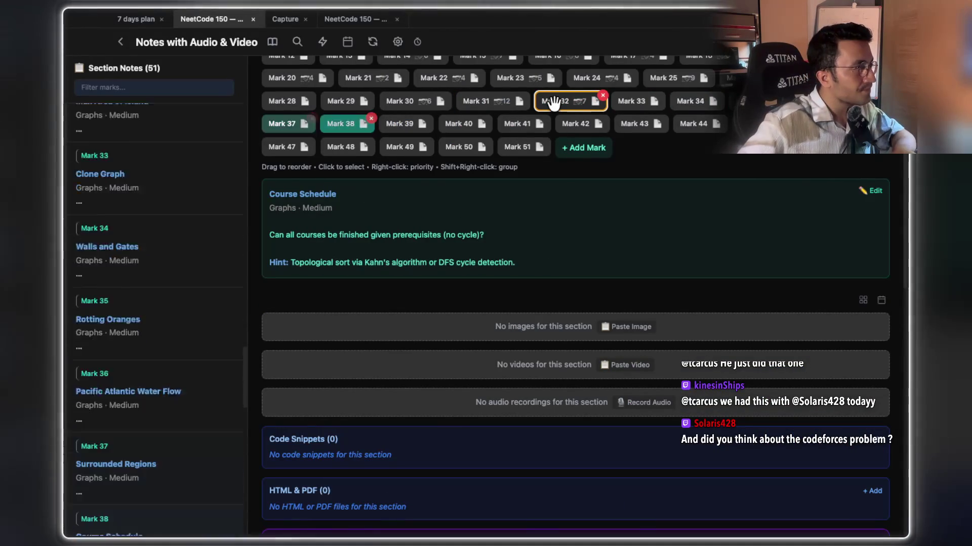
pyautogui.press('Right')
pyautogui.press('Right')
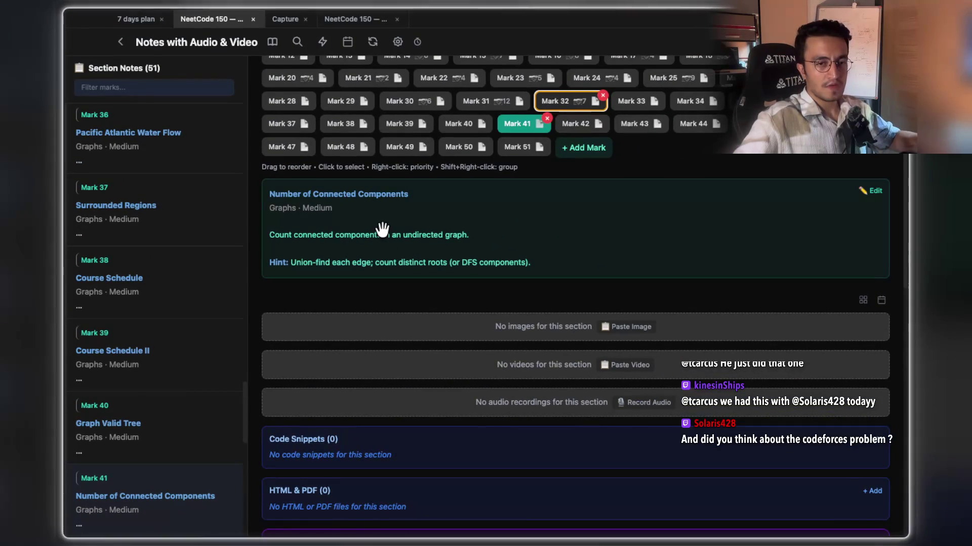
# Copy the 'Number of Connected Components' heading and open a new browser tab.
pyautogui.moveTo(409, 194); pyautogui.dragTo(272, 196)
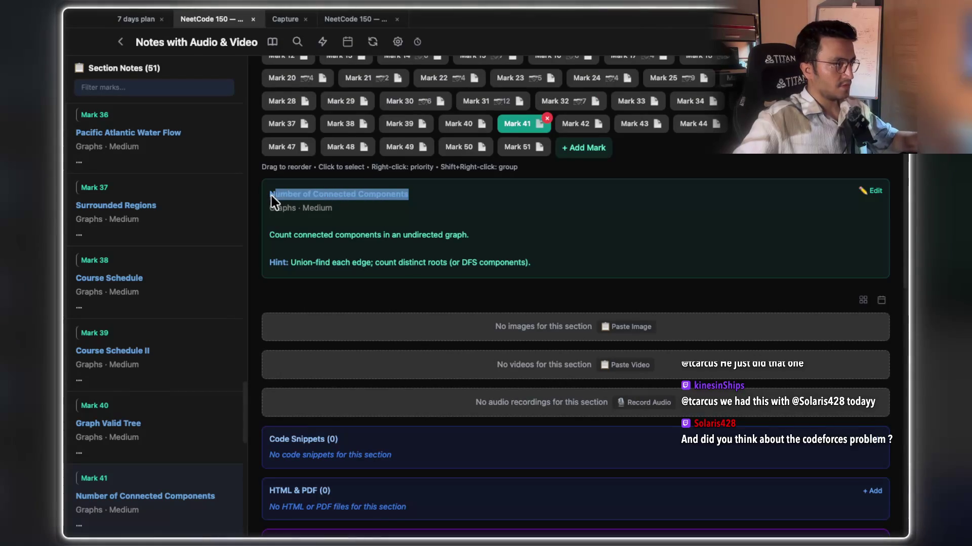
pyautogui.hotkey('ctrl', 'Right')
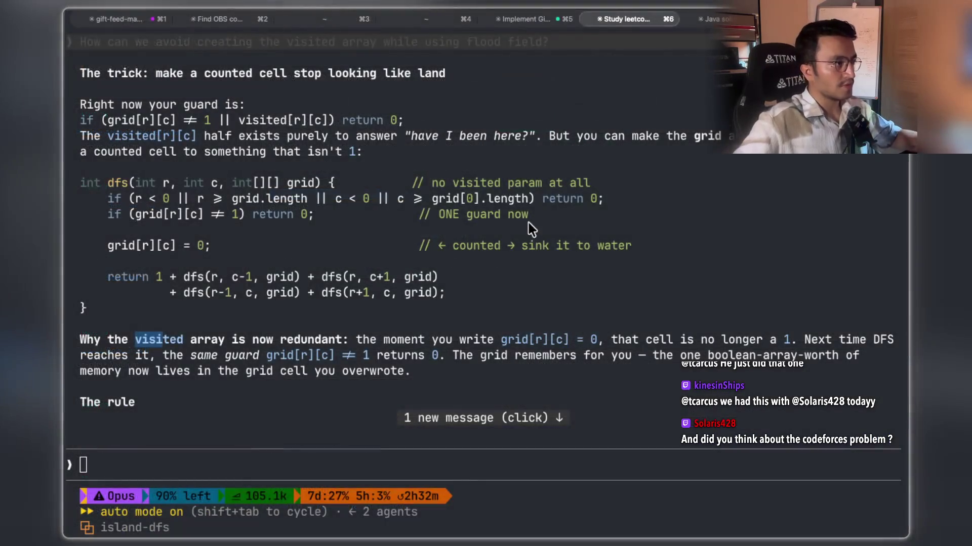
pyautogui.hotkey('ctrl', 'Right')
pyautogui.press('super+t')
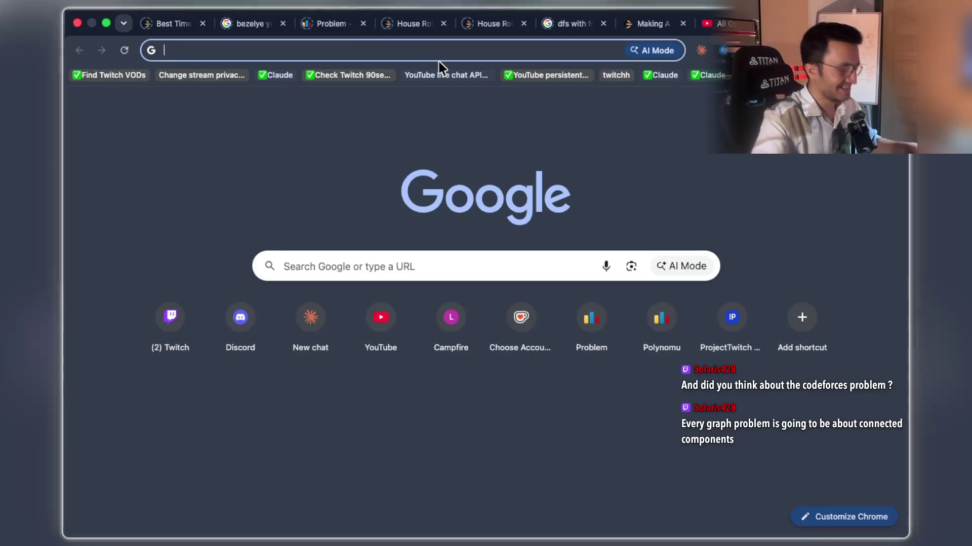
# Search Google for 'Number of Connected Components leetcode' and open LeetCode's Count the Number of Complete Components.
pyautogui.write('Number of Connected Components leetcode')
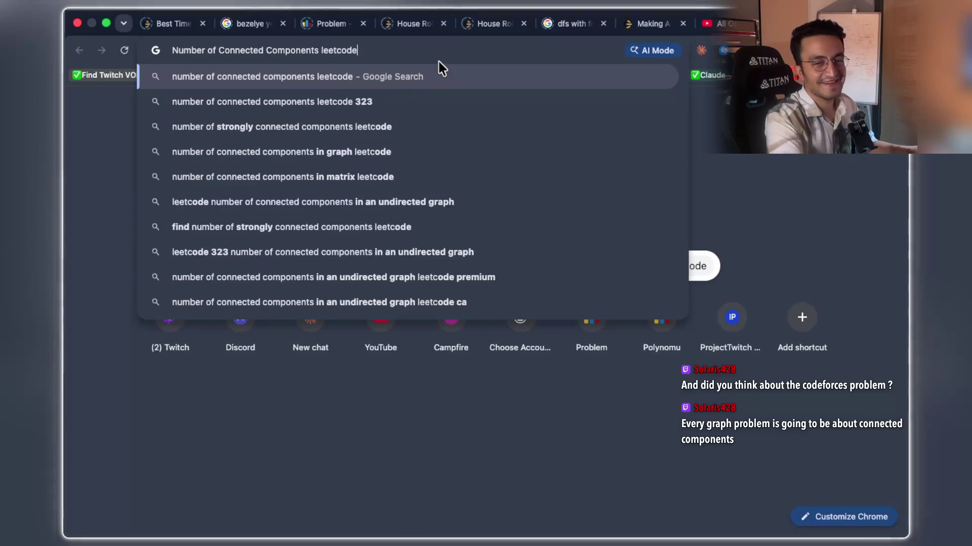
pyautogui.press('Return')
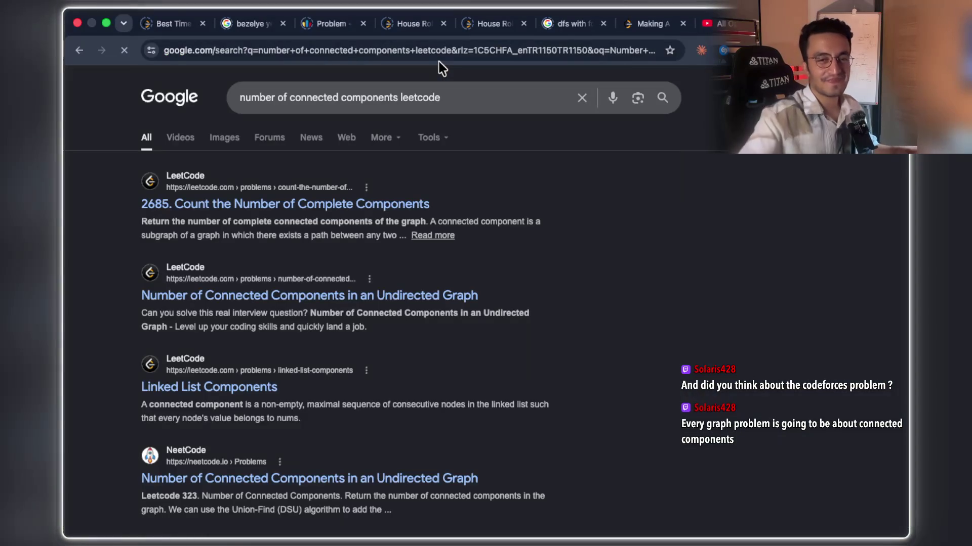
pyautogui.click(318, 206)
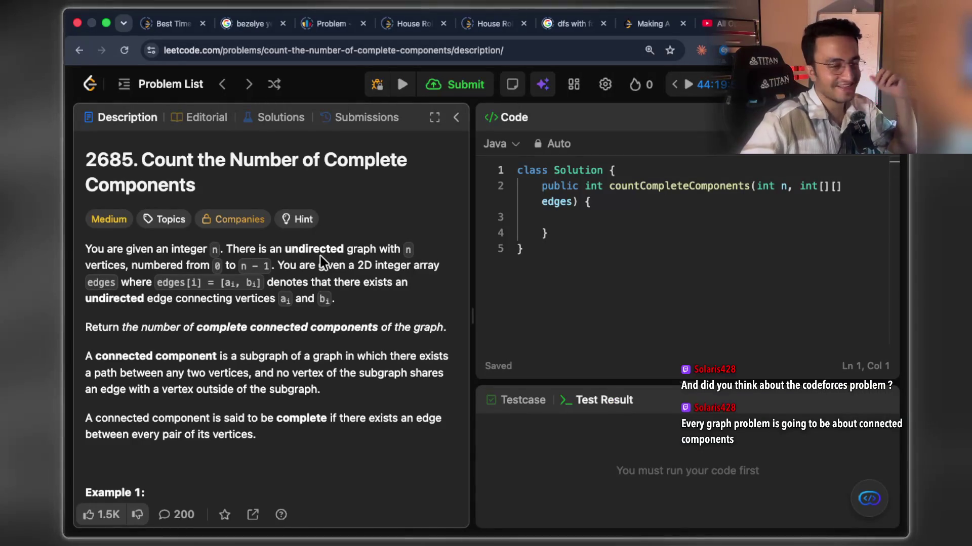
pyautogui.scroll(-1, 311, 304)
pyautogui.scroll(-1, 311, 306)
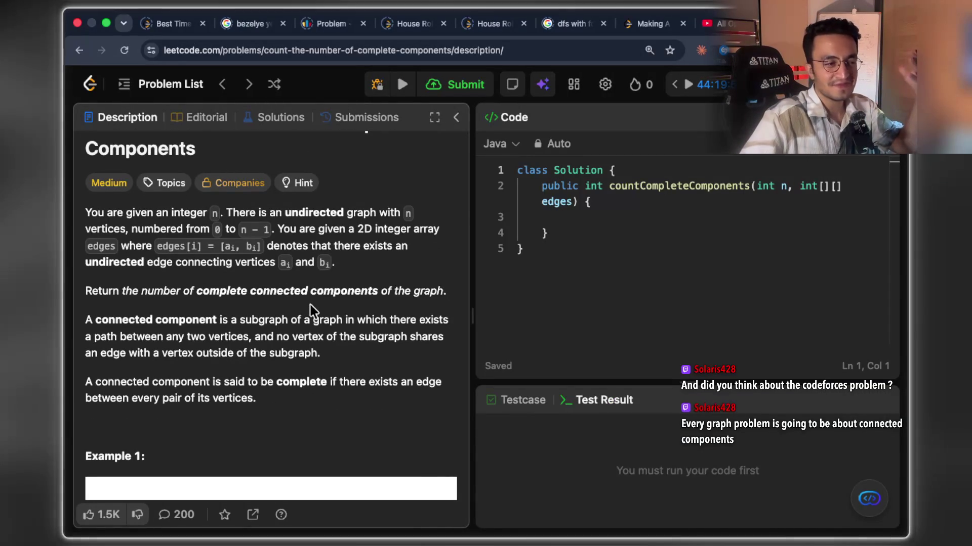
pyautogui.scroll(-4, 311, 307)
pyautogui.scroll(-10, 311, 306)
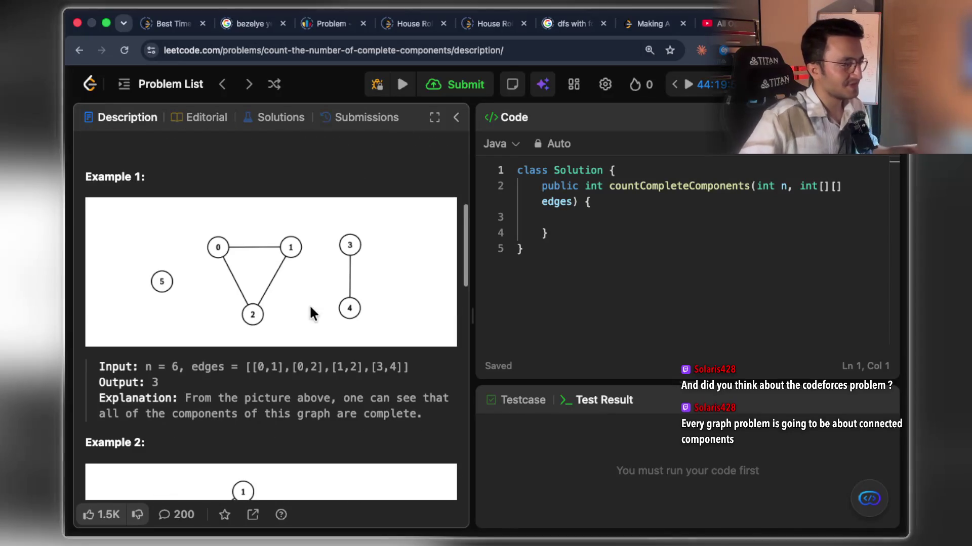
pyautogui.scroll(15, 310, 307)
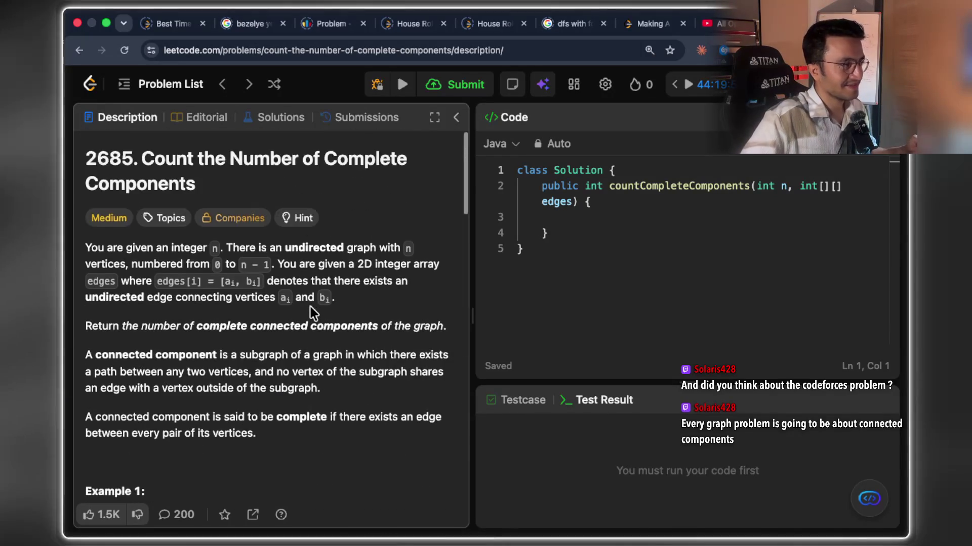
pyautogui.scroll(-1, 311, 307)
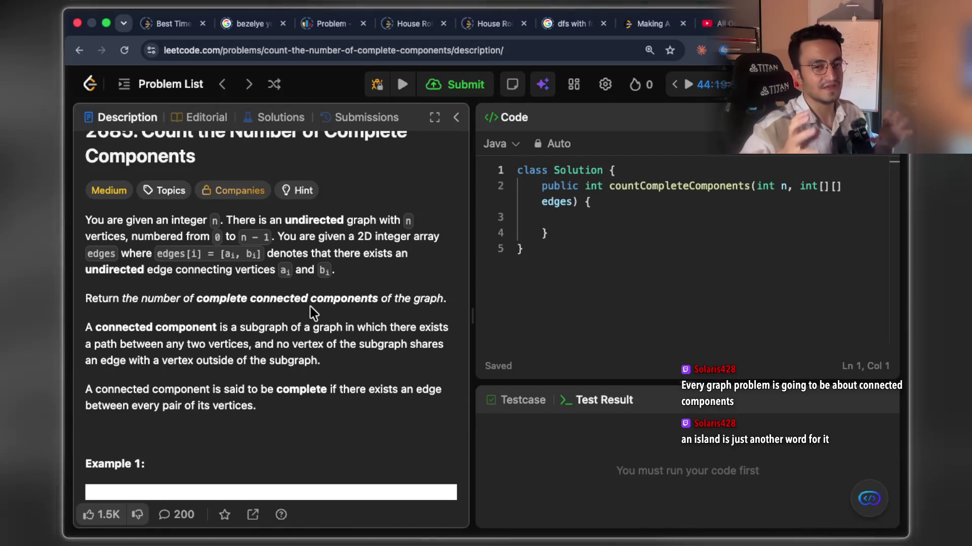
pyautogui.scroll(1, 310, 311)
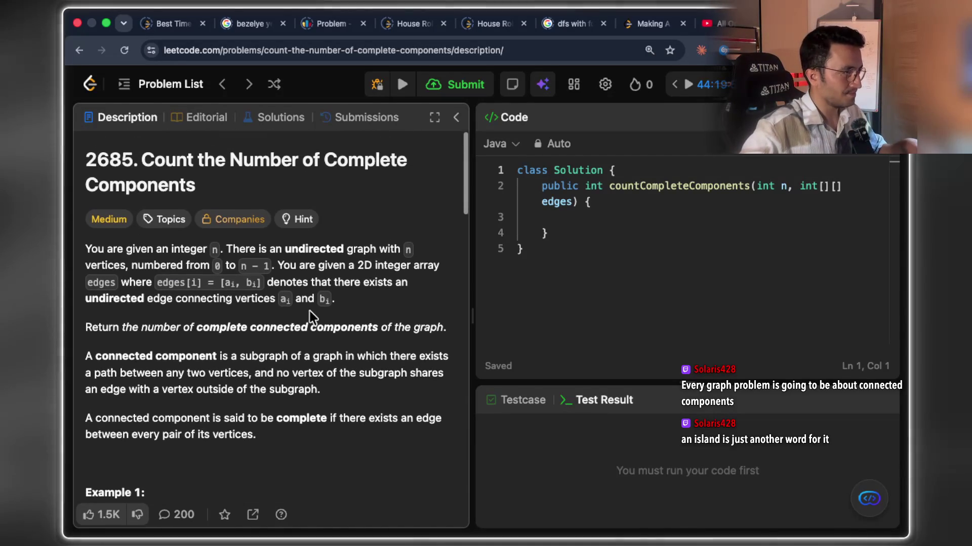
# Screenshot the problem statement region and return to the notes app.
pyautogui.press('super+shift+4')
pyautogui.moveTo(97, 132)
pyautogui.mouseDown()
pyautogui.moveTo(520, 421)
pyautogui.moveTo(461, 448)
pyautogui.mouseUp()
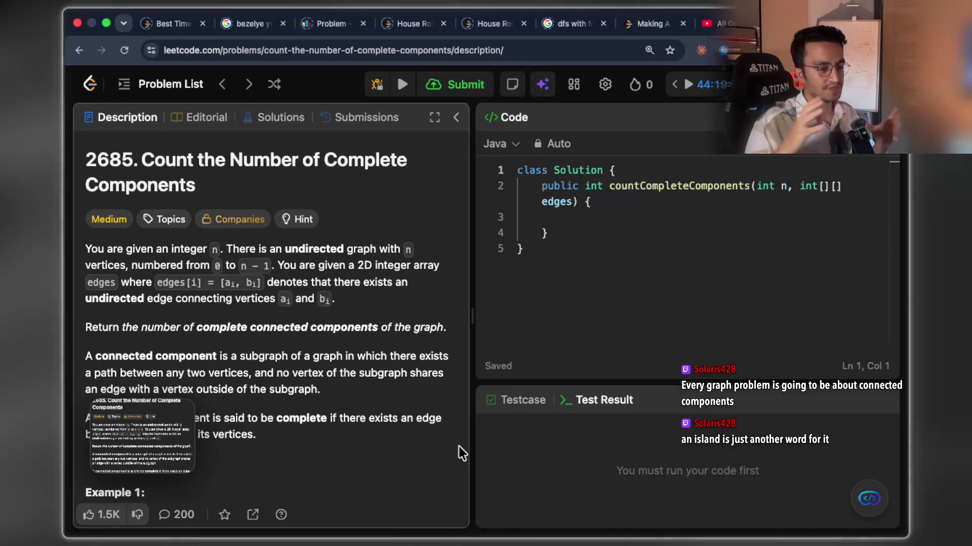
pyautogui.press('super+Tab')
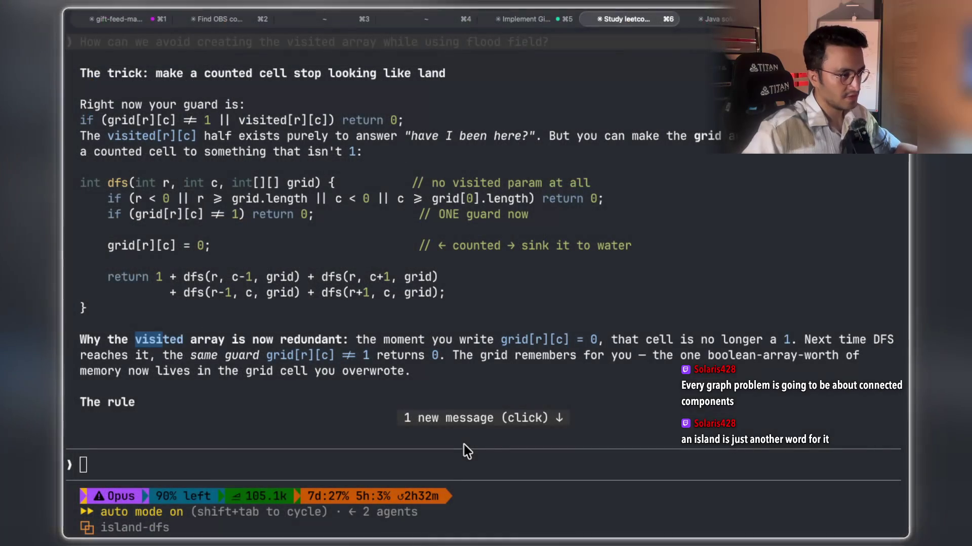
pyautogui.press('super+Tab')
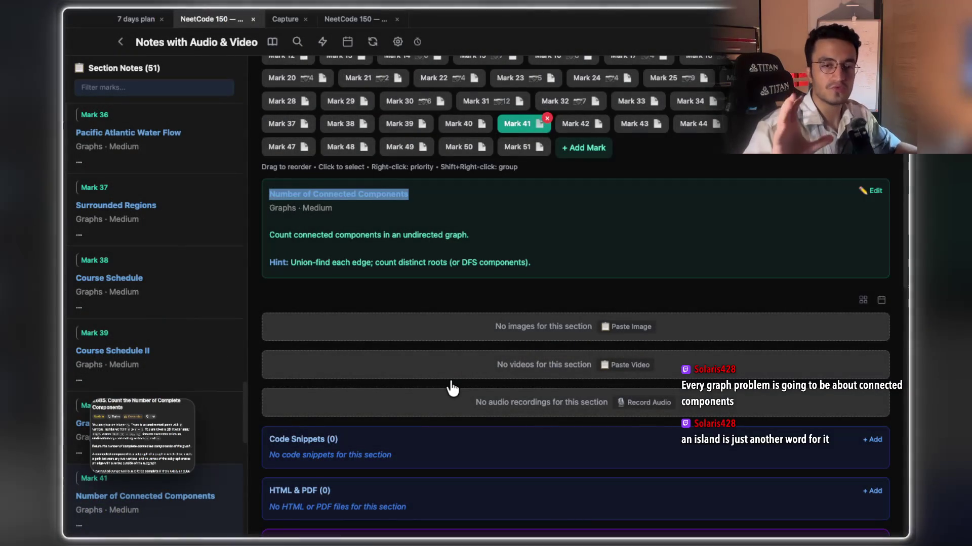
# Paste the screenshot into Mark 41's images, then browse Graph Valid Tree and neighbouring notes.
pyautogui.click(625, 327)
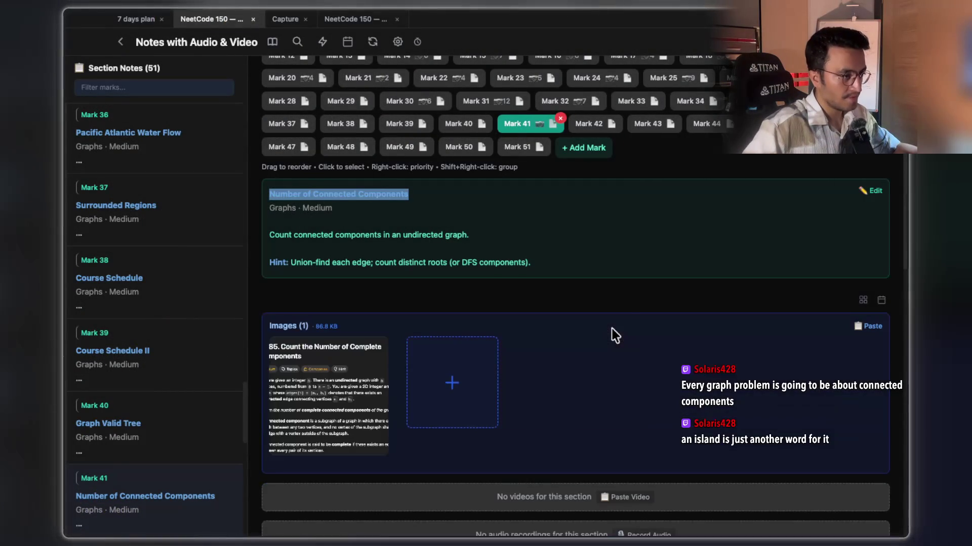
pyautogui.scroll(3, 620, 290)
pyautogui.click(467, 195)
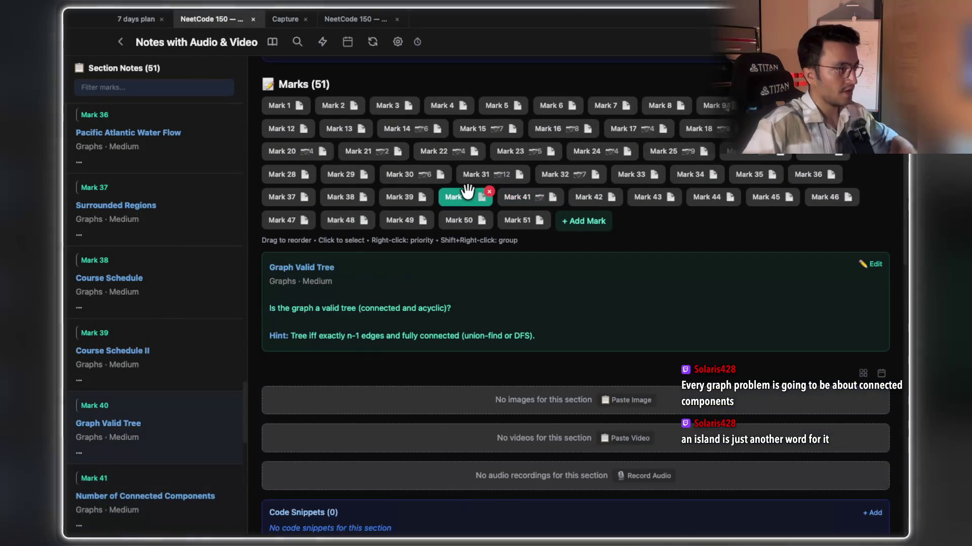
pyautogui.press('Left')
pyautogui.press('Left')
pyautogui.press('Left')
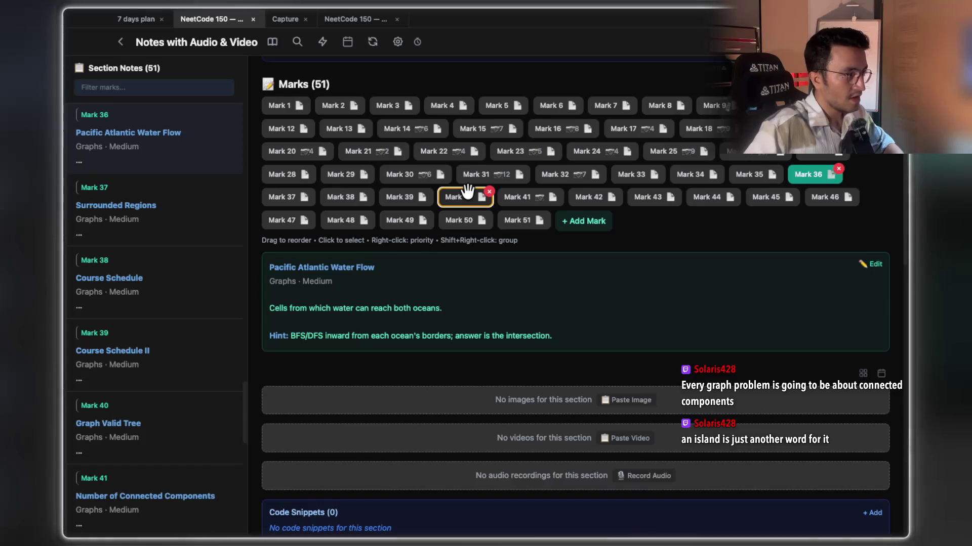
pyautogui.press('Right')
pyautogui.press('Right')
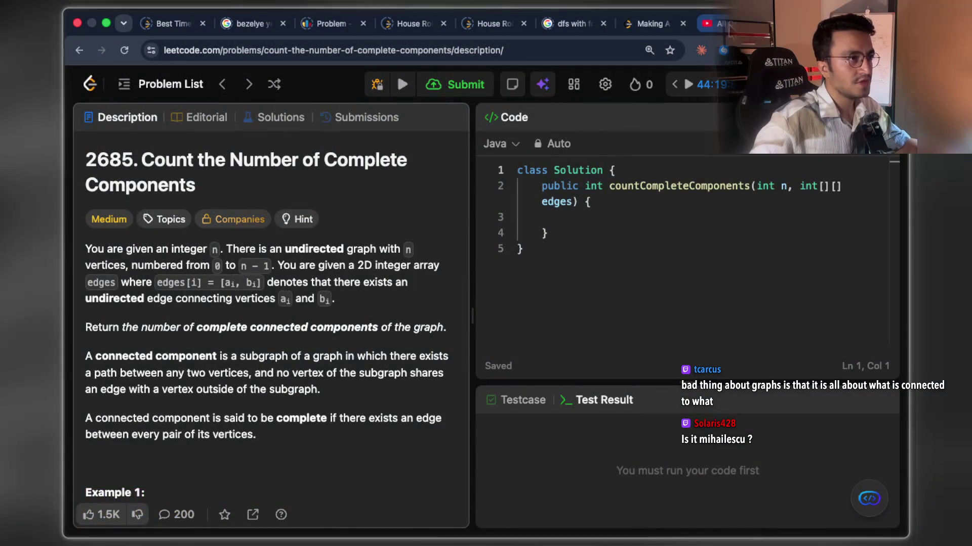
# In the YouTube tab, search for 'mihailescu google' using the first suggestion.
pyautogui.click(719, 23)
pyautogui.click(416, 81)
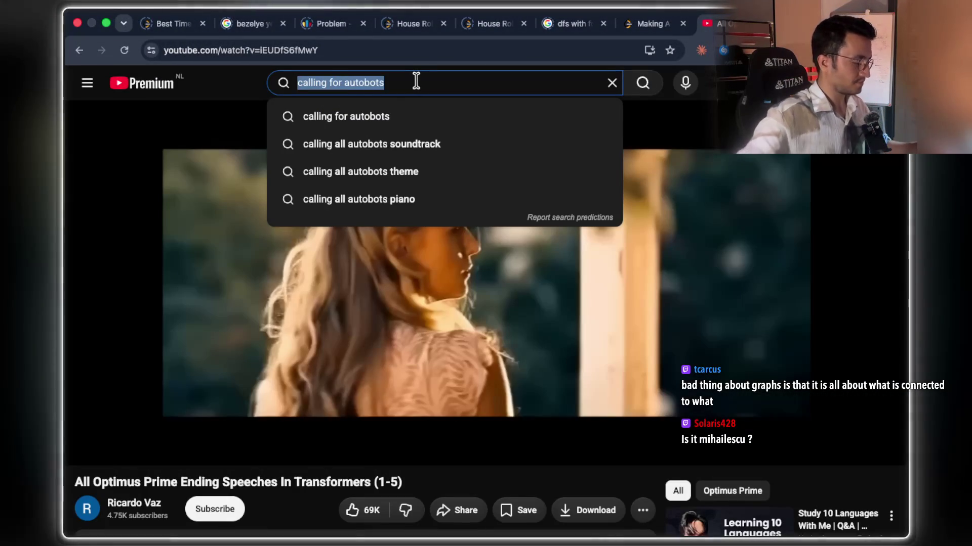
pyautogui.write('mihailescu google')
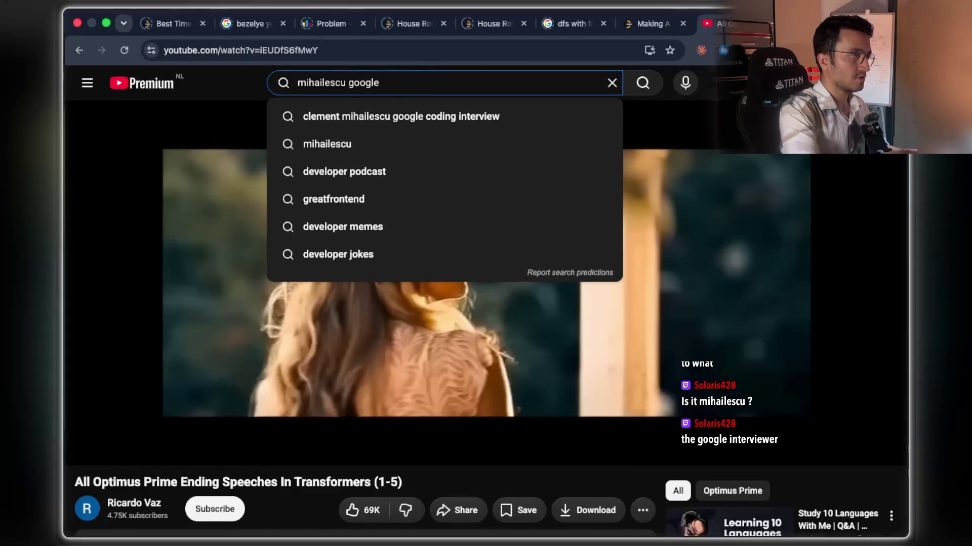
pyautogui.press('Down')
pyautogui.press('Return')
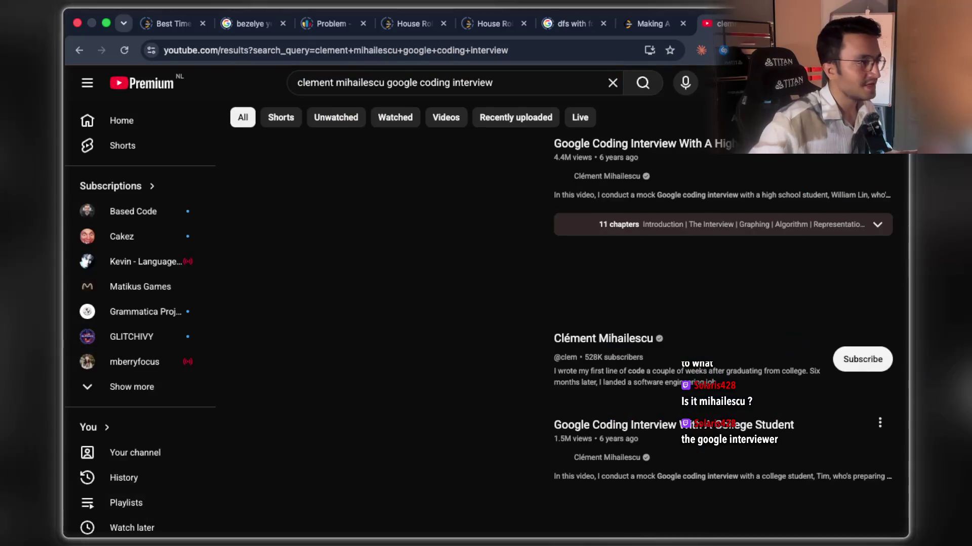
# Scroll the results and open the Google Coding Interview With A High School Student video.
pyautogui.moveTo(439, 176)
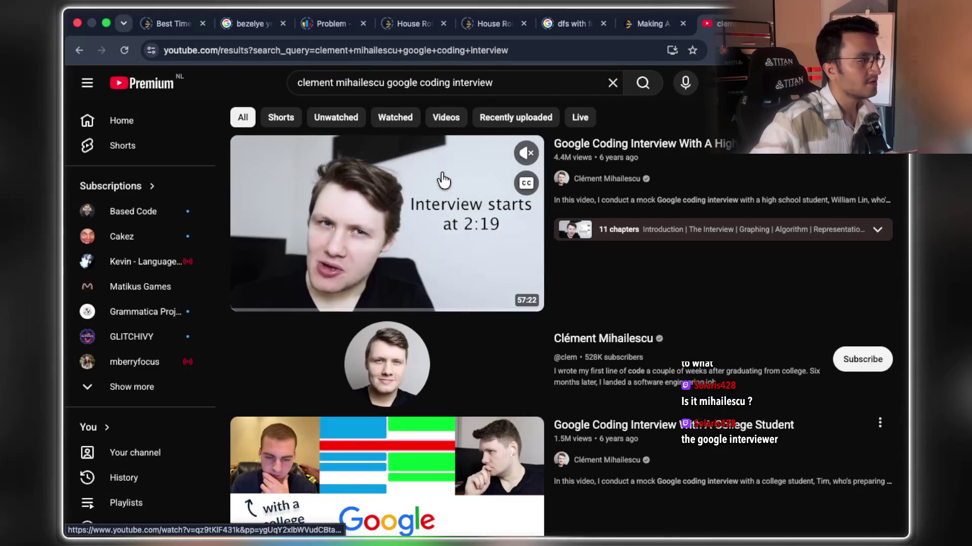
pyautogui.scroll(-4, 443, 180)
pyautogui.scroll(-8, 444, 182)
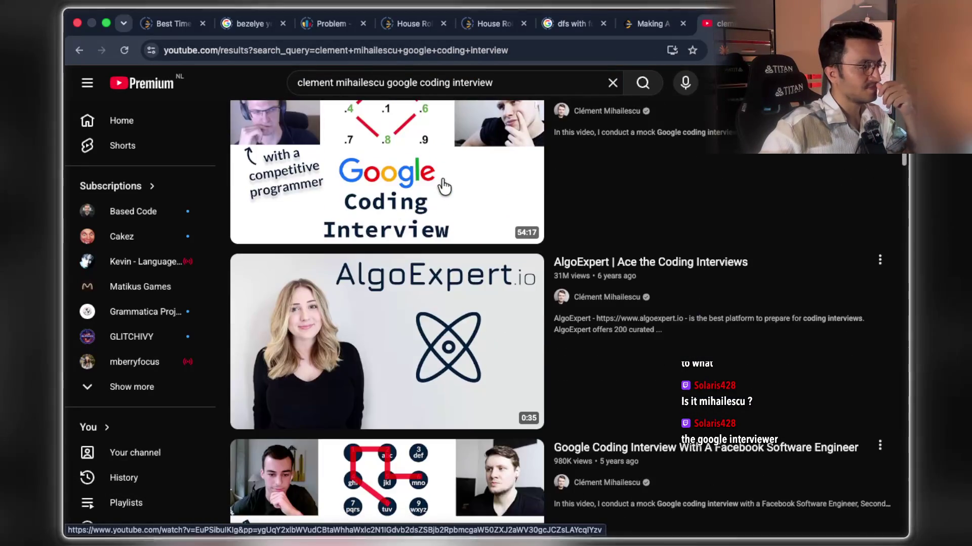
pyautogui.scroll(-2, 443, 186)
pyautogui.scroll(-11, 443, 186)
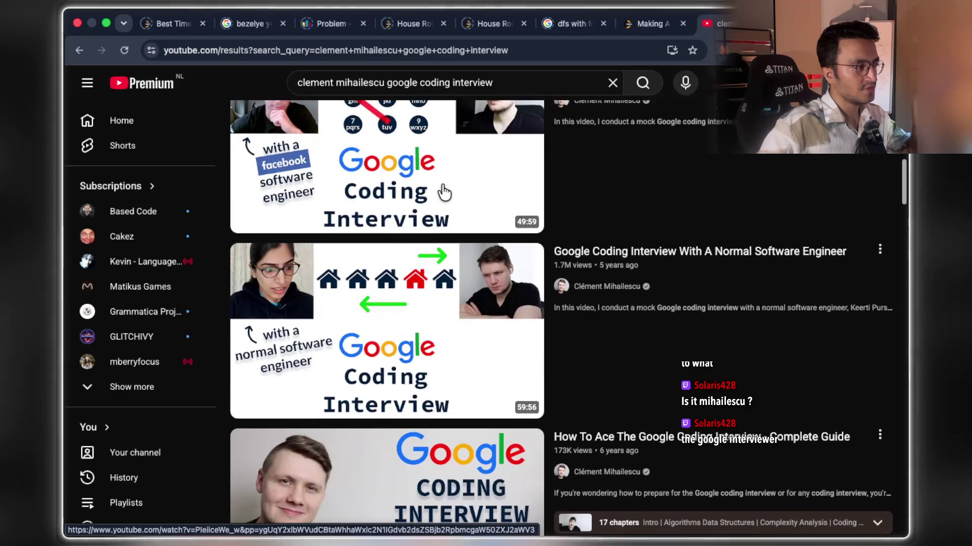
pyautogui.scroll(-8, 447, 197)
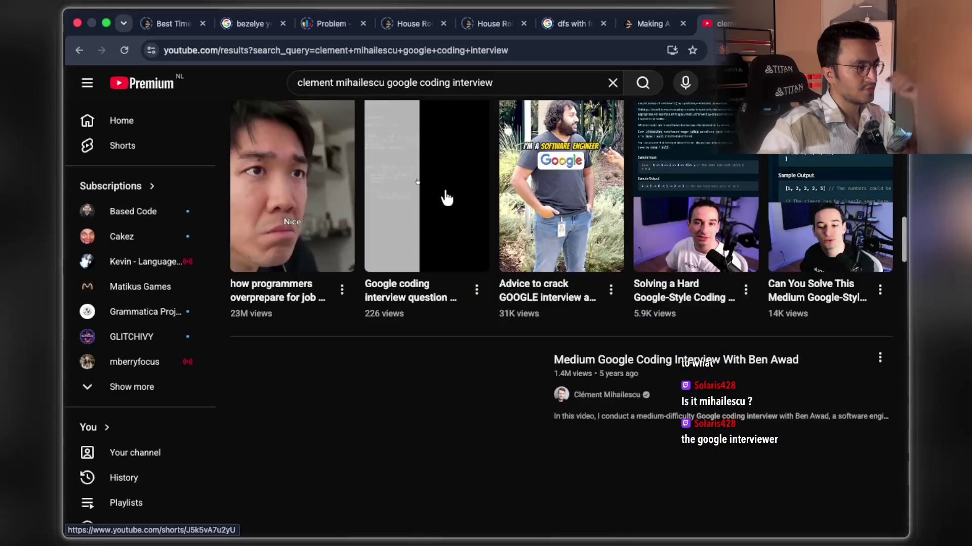
pyautogui.scroll(20, 446, 197)
pyautogui.moveTo(447, 206)
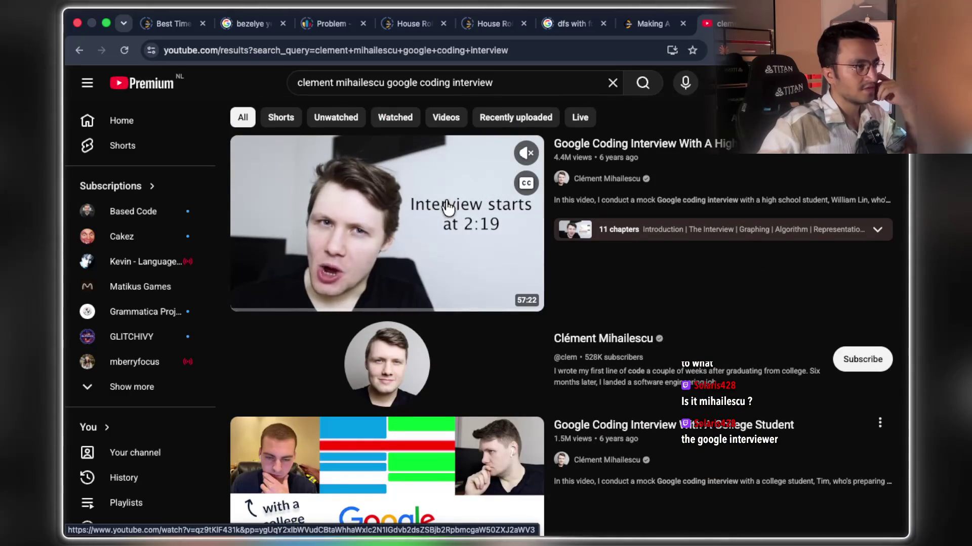
pyautogui.click(474, 237)
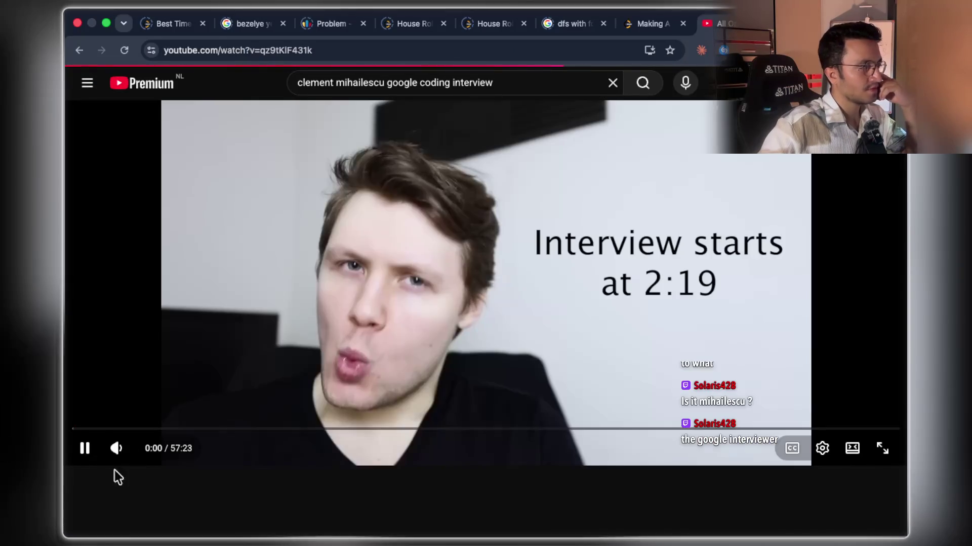
# Mute, like and subscribe to the interview video, then pause it.
pyautogui.click(116, 448)
pyautogui.click(353, 510)
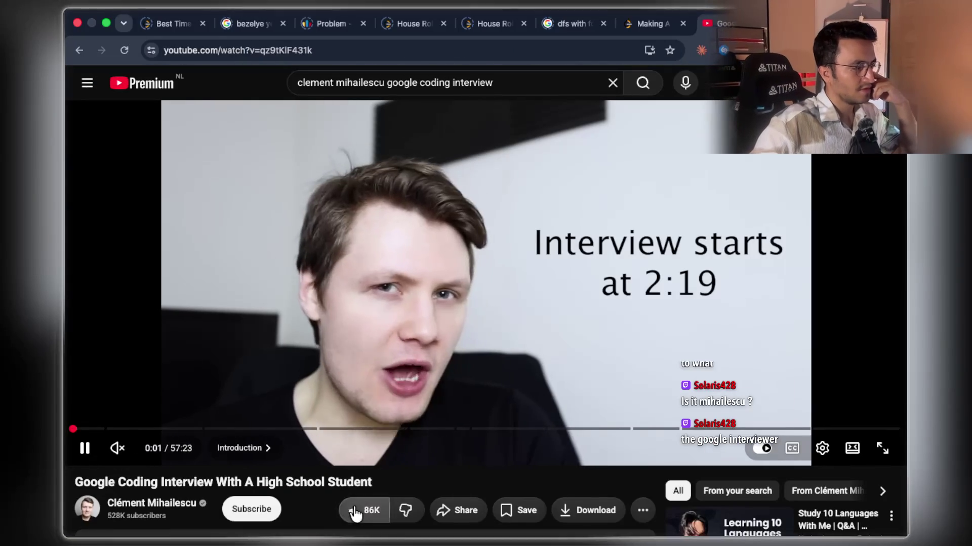
pyautogui.click(257, 510)
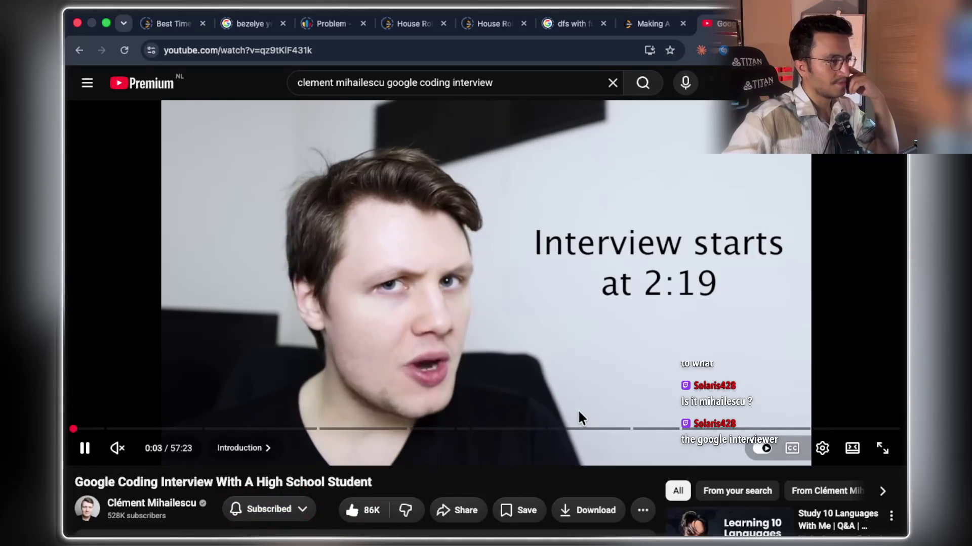
pyautogui.press('space')
# Jump through the chapters from 15:17 to 36:26 in the Coding chapter.
pyautogui.click(293, 430)
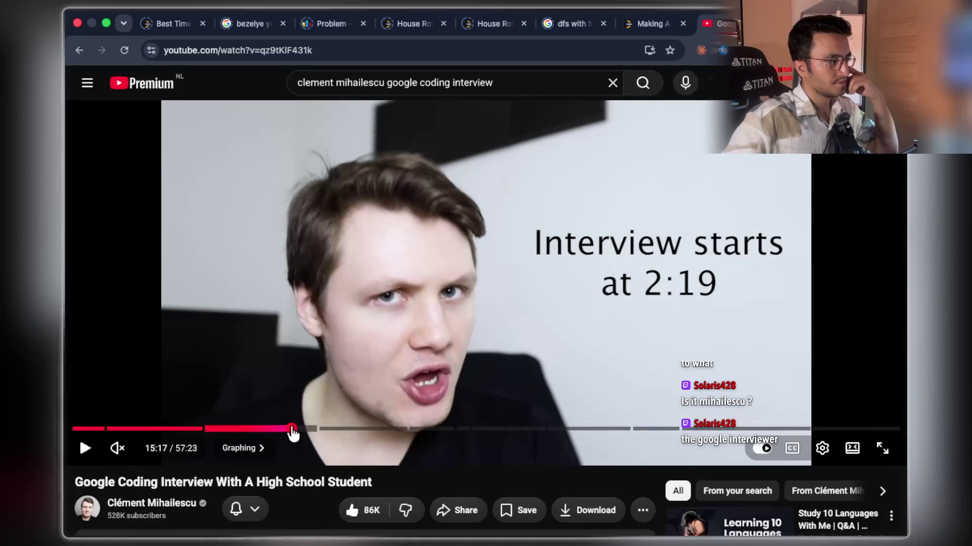
pyautogui.click(308, 429)
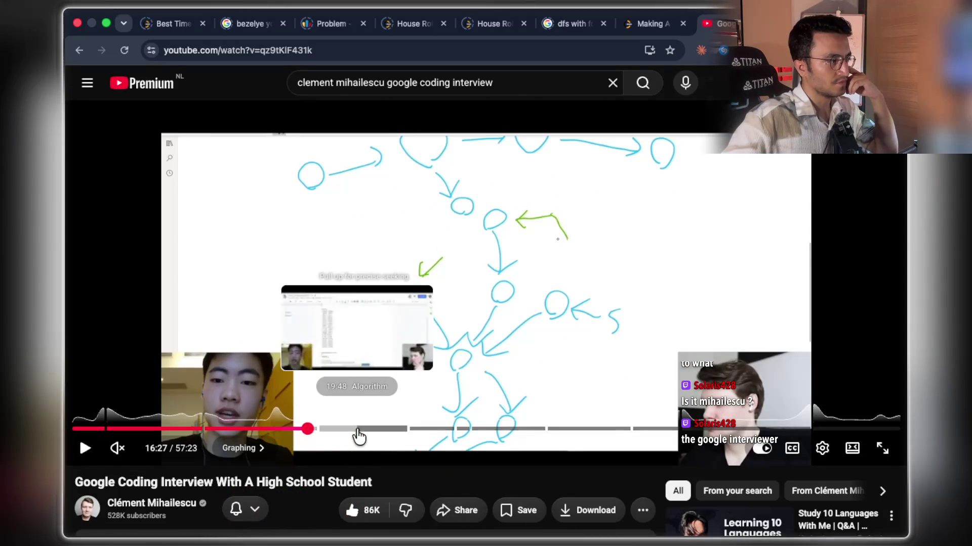
pyautogui.click(357, 429)
pyautogui.click(399, 430)
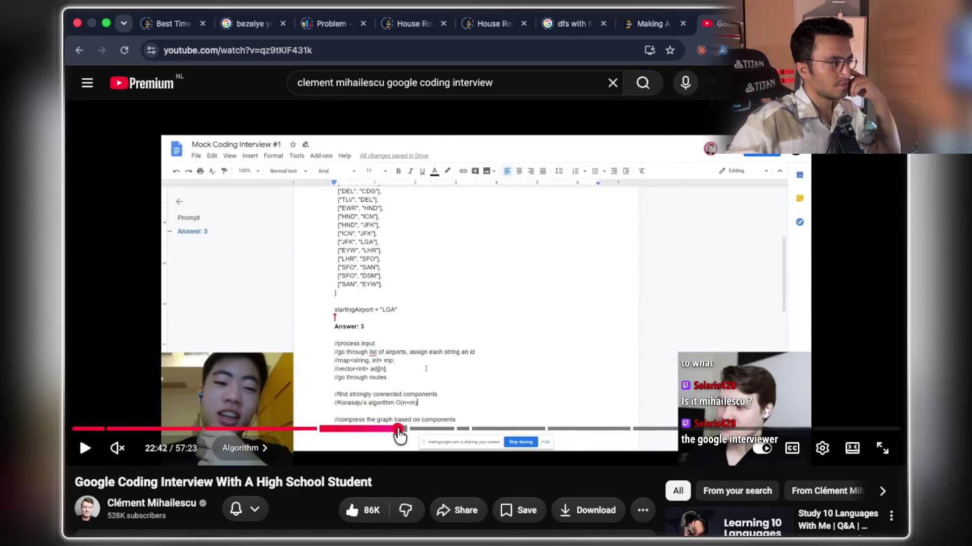
pyautogui.click(454, 430)
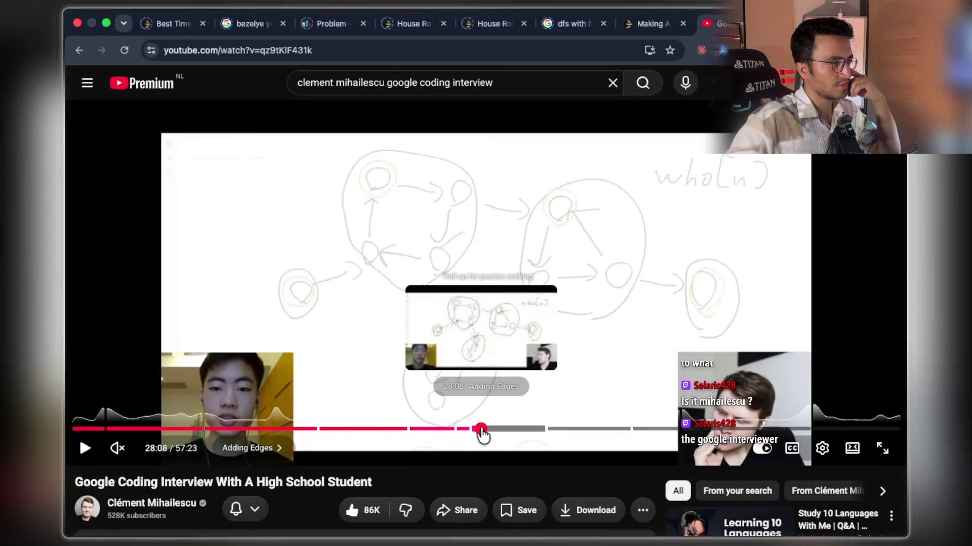
pyautogui.click(479, 430)
pyautogui.click(511, 430)
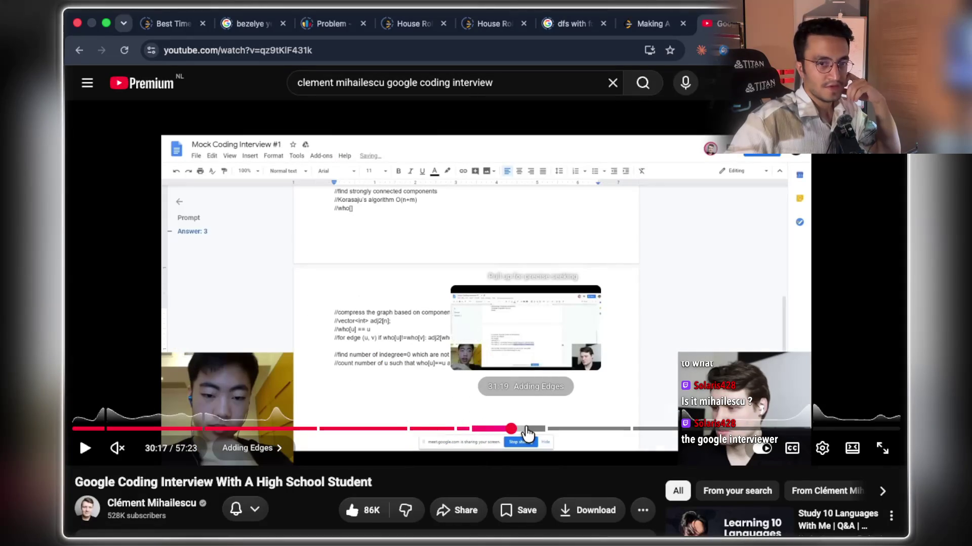
pyautogui.click(565, 430)
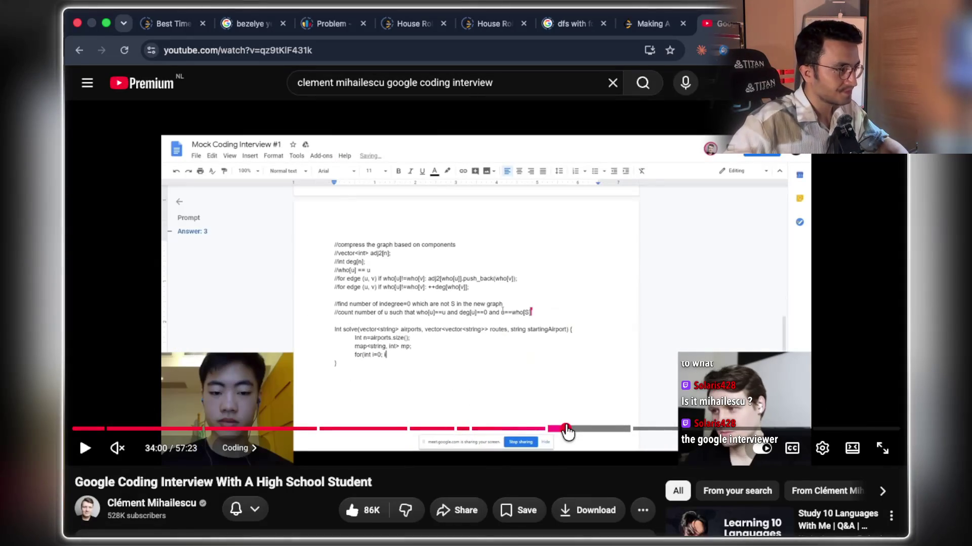
pyautogui.click(600, 429)
pyautogui.scroll(-3, 524, 384)
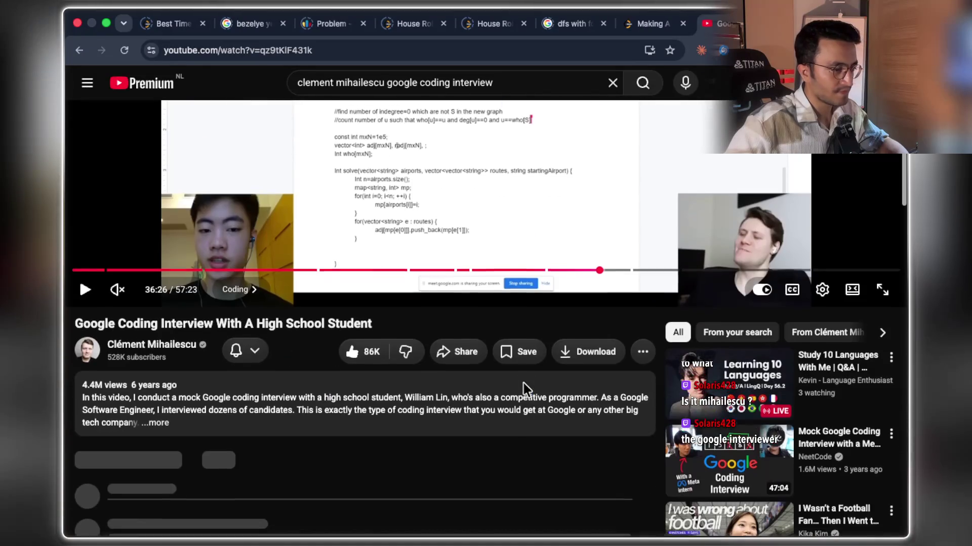
pyautogui.scroll(3, 497, 357)
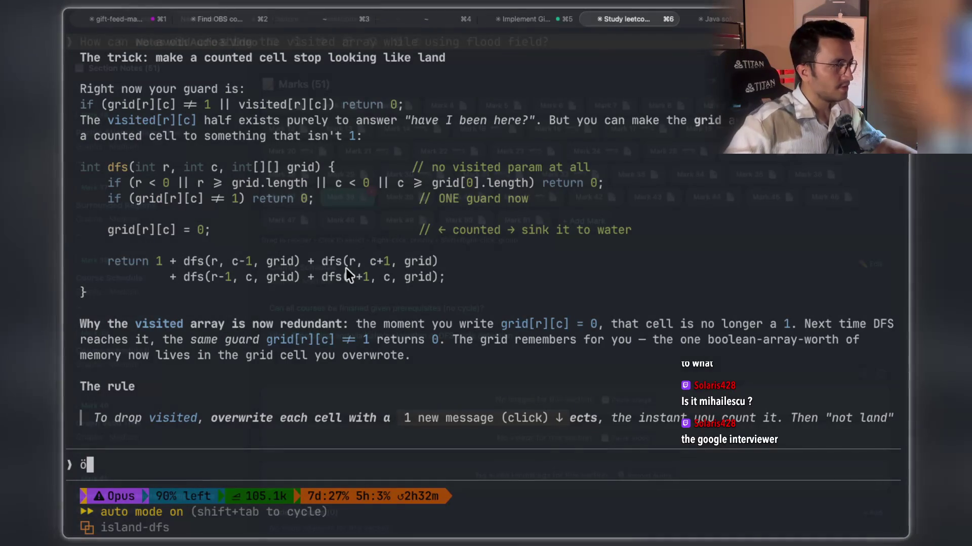
# Scroll the terminal's flood-fill explanation, then switch to the paused YouTube interview.
pyautogui.scroll(-5, 363, 277)
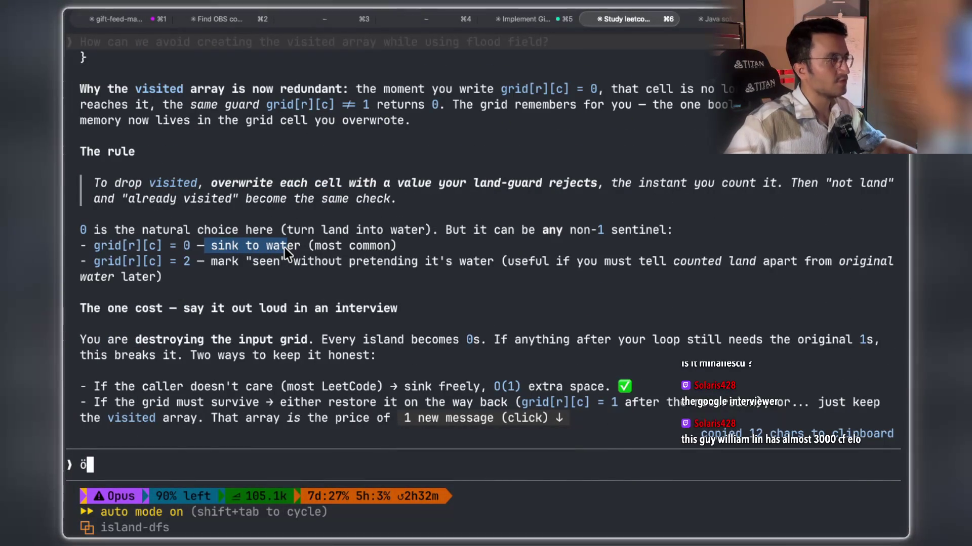
pyautogui.scroll(-3, 266, 254)
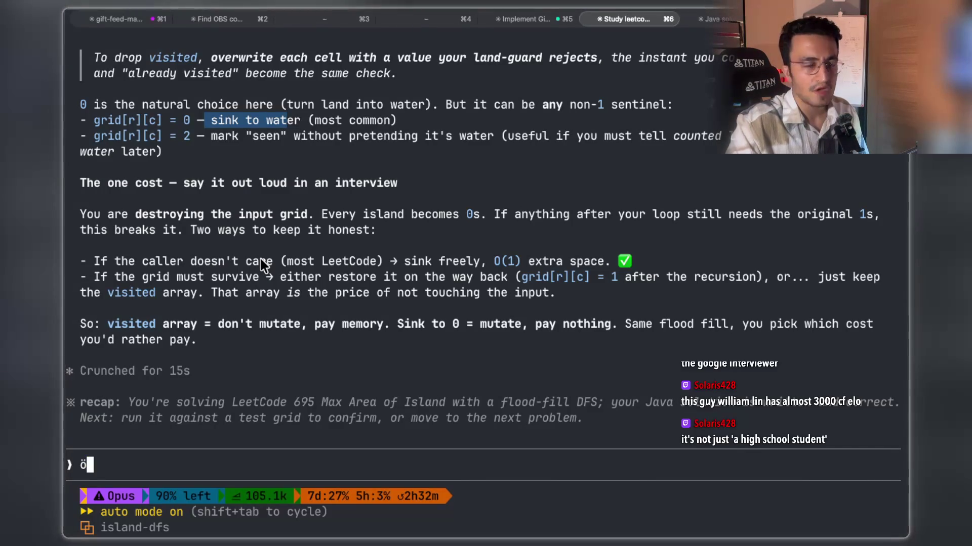
pyautogui.press('super+Tab')
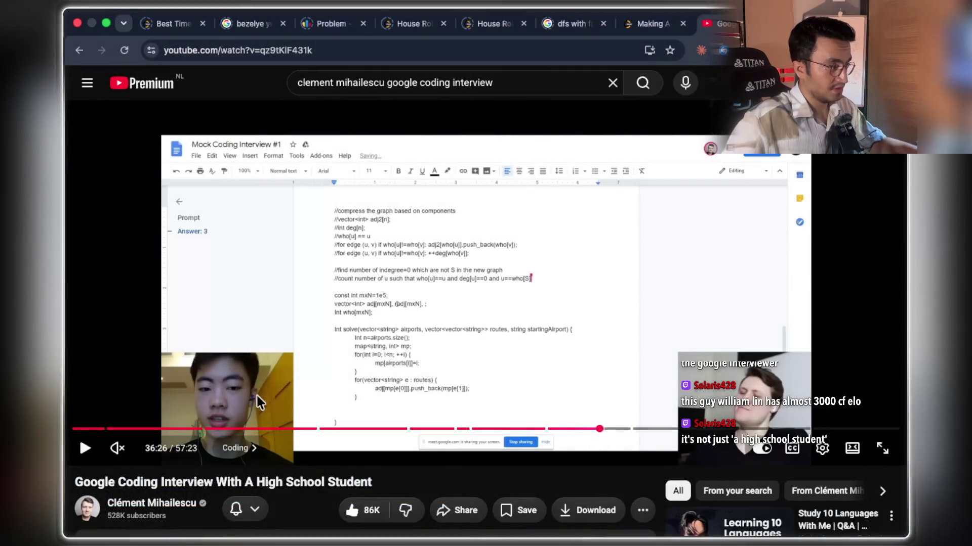
# Play and scrub the interview video, pausing it at 39:23.
pyautogui.click(255, 395)
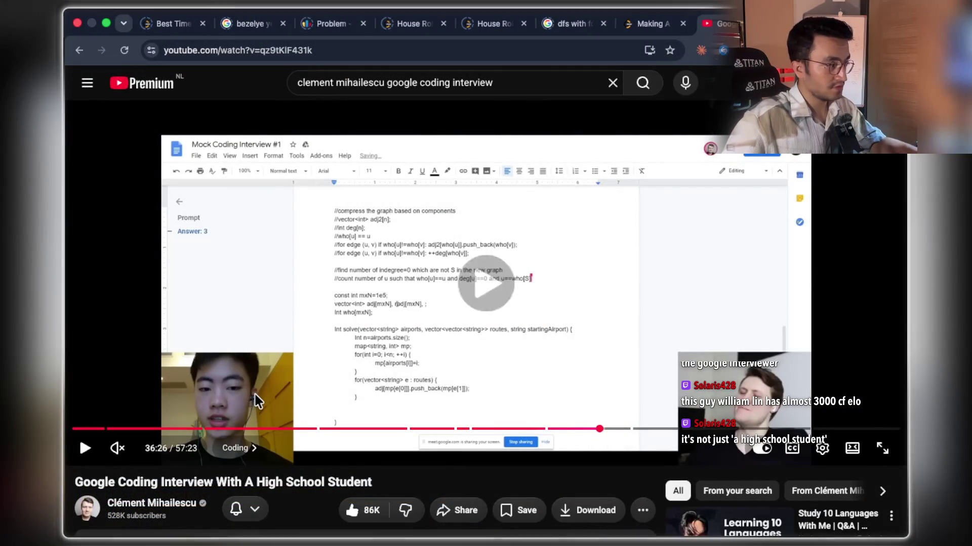
pyautogui.click(431, 387)
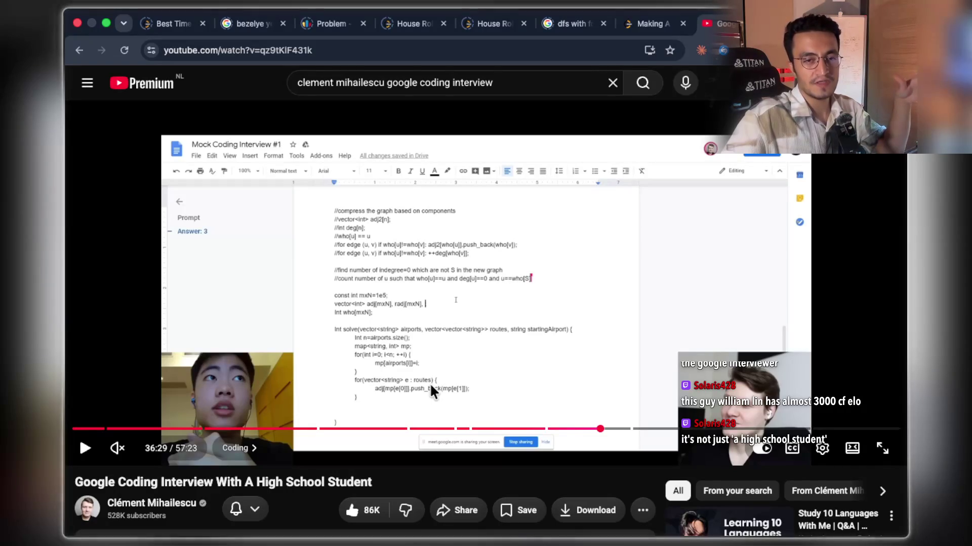
pyautogui.click(443, 395)
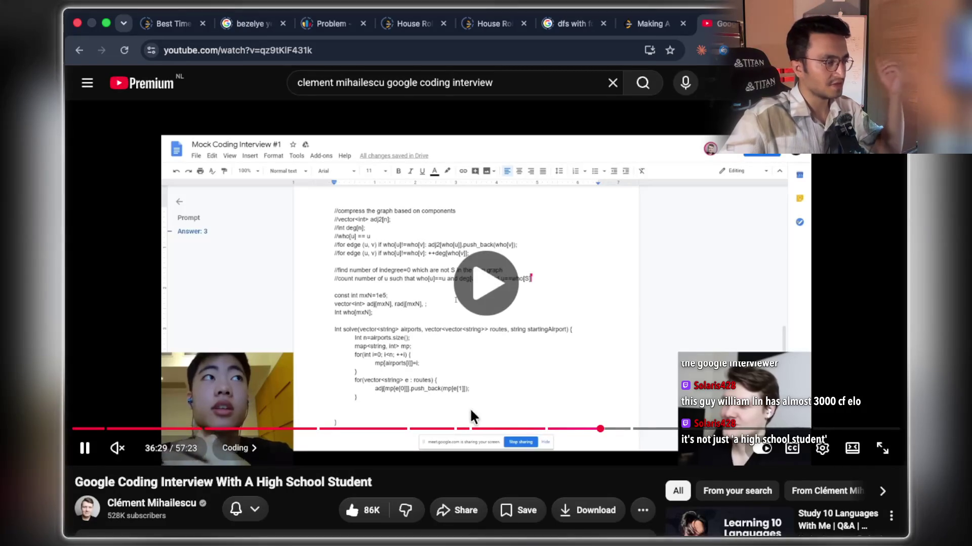
pyautogui.click(620, 430)
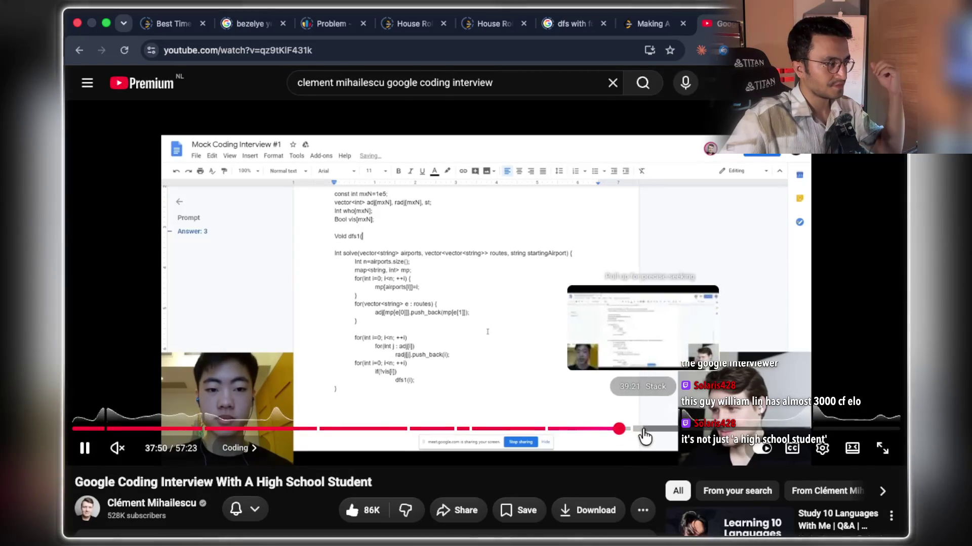
pyautogui.click(642, 430)
pyautogui.click(569, 361)
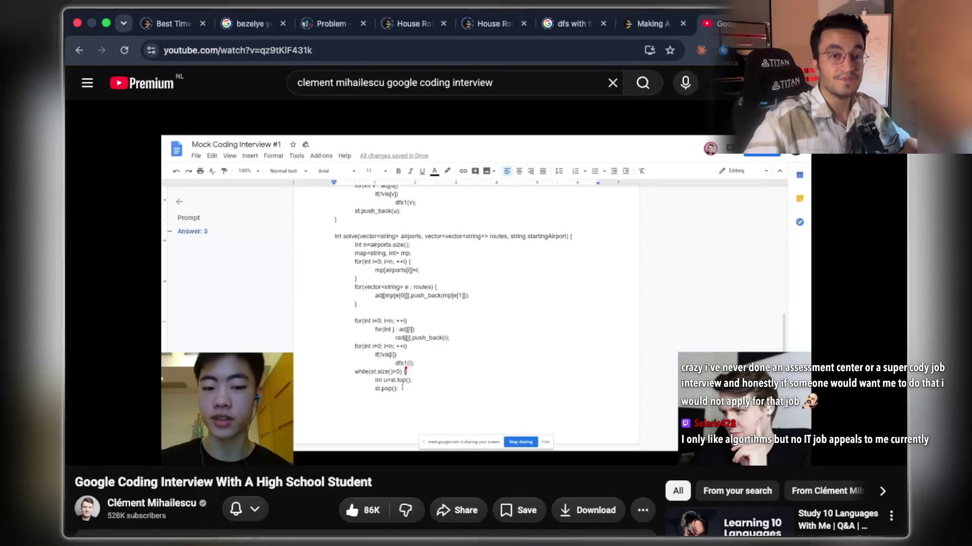
# Open the pinned comment's linked interview video in a new tab and switch to it.
pyautogui.moveTo(561, 353)
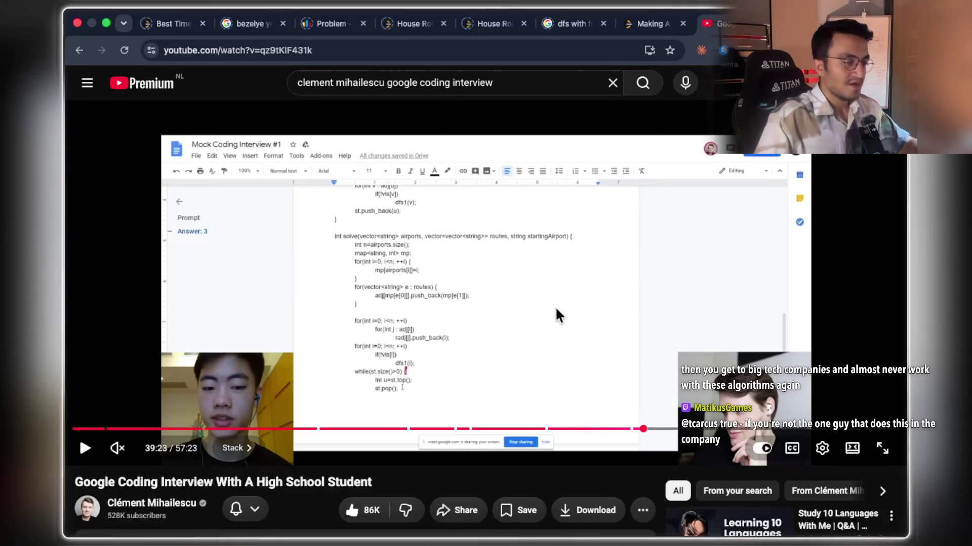
pyautogui.scroll(-5, 436, 288)
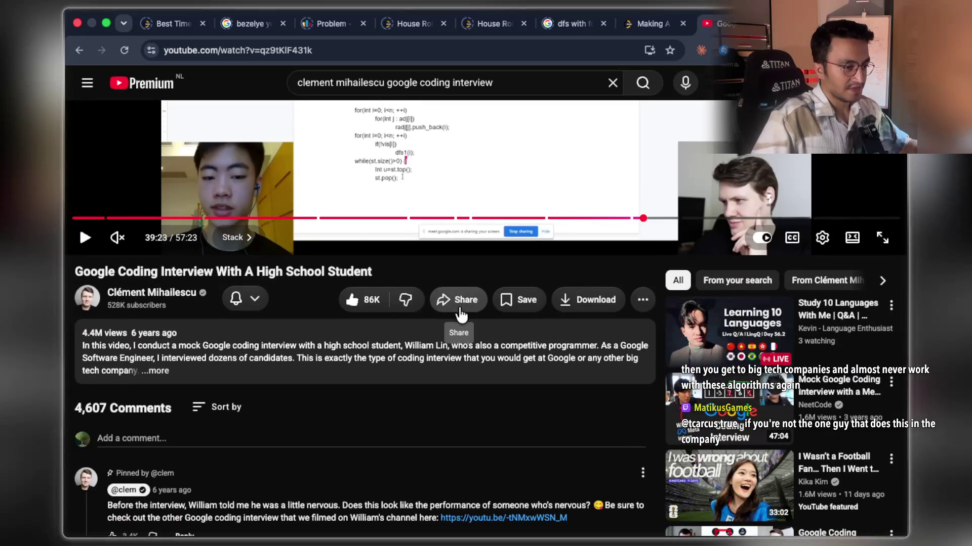
pyautogui.scroll(-4, 440, 301)
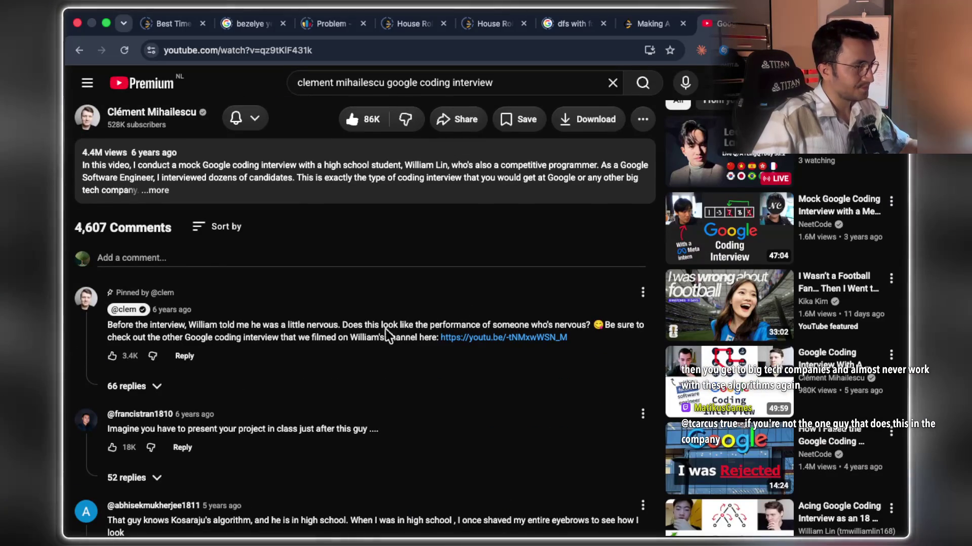
pyautogui.moveTo(229, 327); pyautogui.dragTo(616, 324)
pyautogui.moveTo(156, 337); pyautogui.dragTo(405, 342)
pyautogui.keyDown('super'); pyautogui.click(495, 339); pyautogui.keyUp('super')
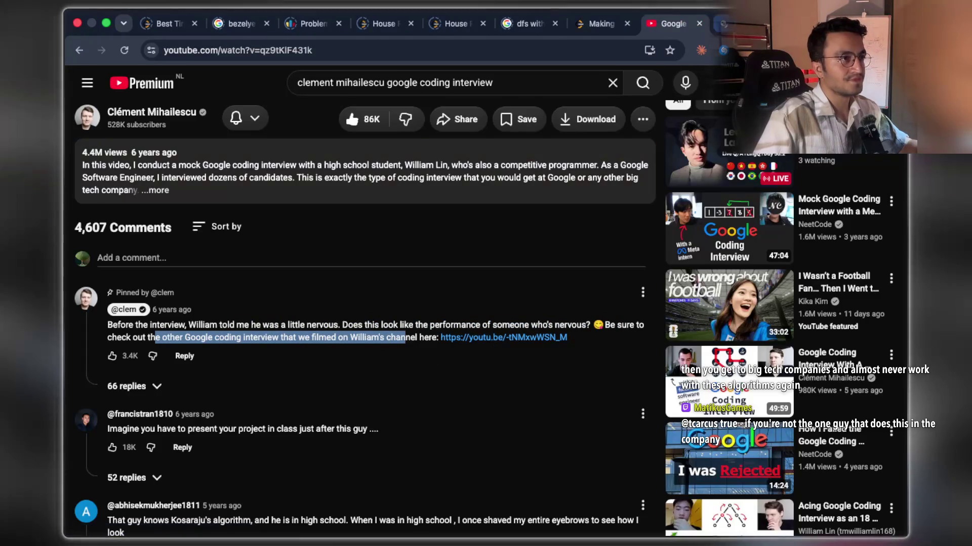
pyautogui.click(731, 23)
pyautogui.rightClick(738, 23)
# Pause the new interview video and skip through its timeline to about 23:48.
pyautogui.press('Escape')
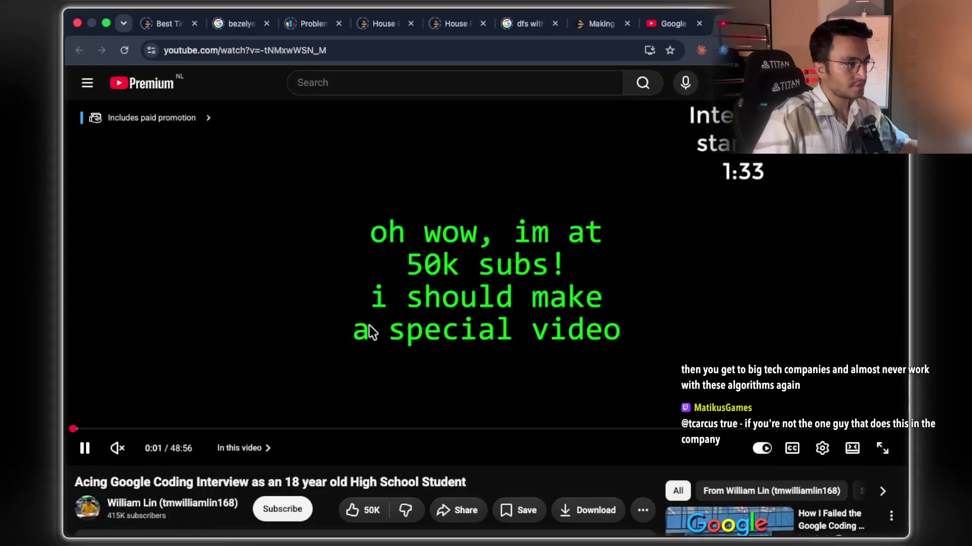
pyautogui.click(355, 349)
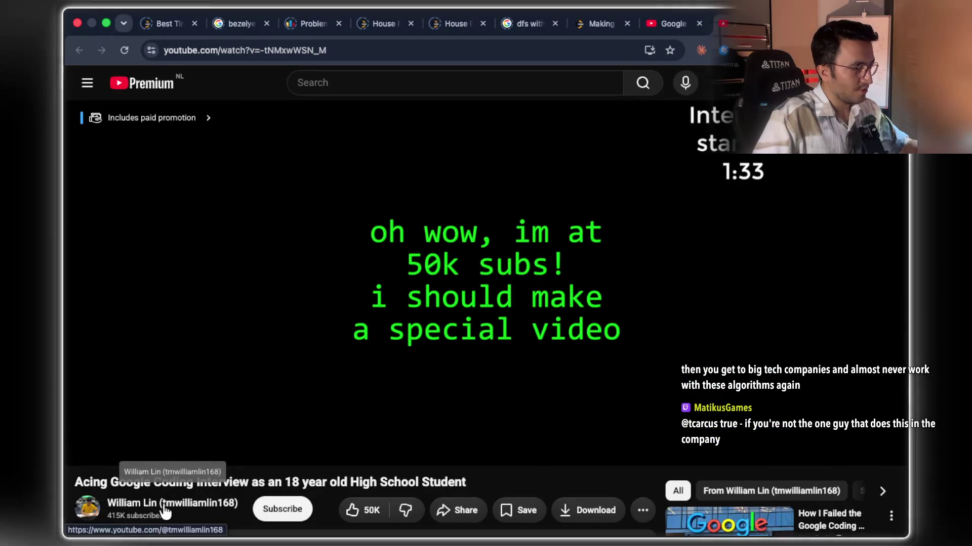
pyautogui.moveTo(107, 516); pyautogui.dragTo(139, 516)
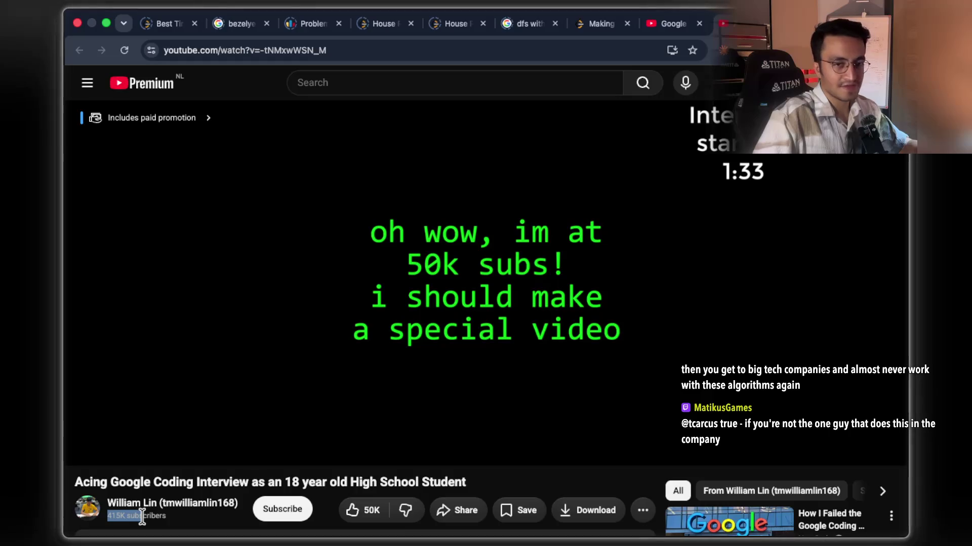
pyautogui.moveTo(156, 429); pyautogui.dragTo(196, 429)
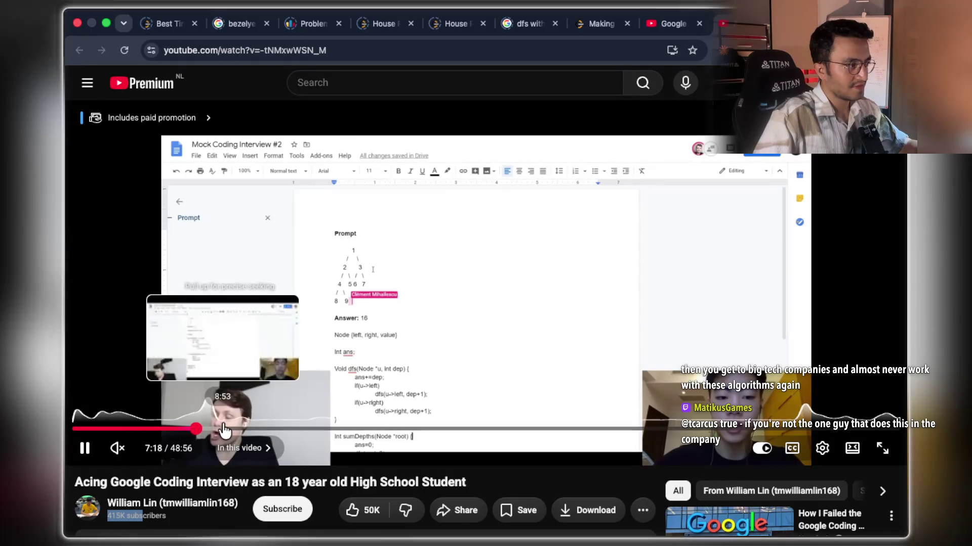
pyautogui.click(223, 429)
pyautogui.click(294, 429)
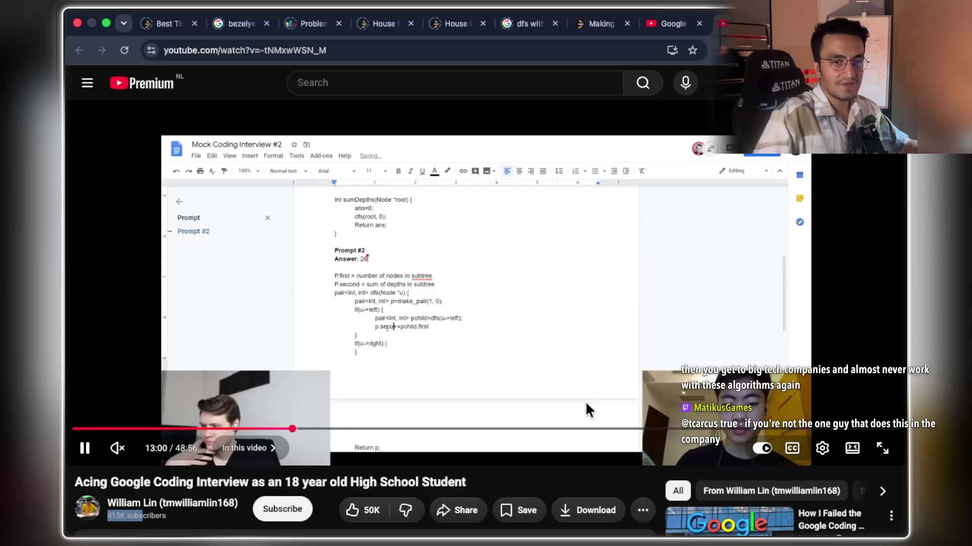
pyautogui.click(393, 429)
pyautogui.click(474, 429)
# Skim the comments, scroll back to the video, pause on the tree prompt, then resume.
pyautogui.scroll(-4, 549, 373)
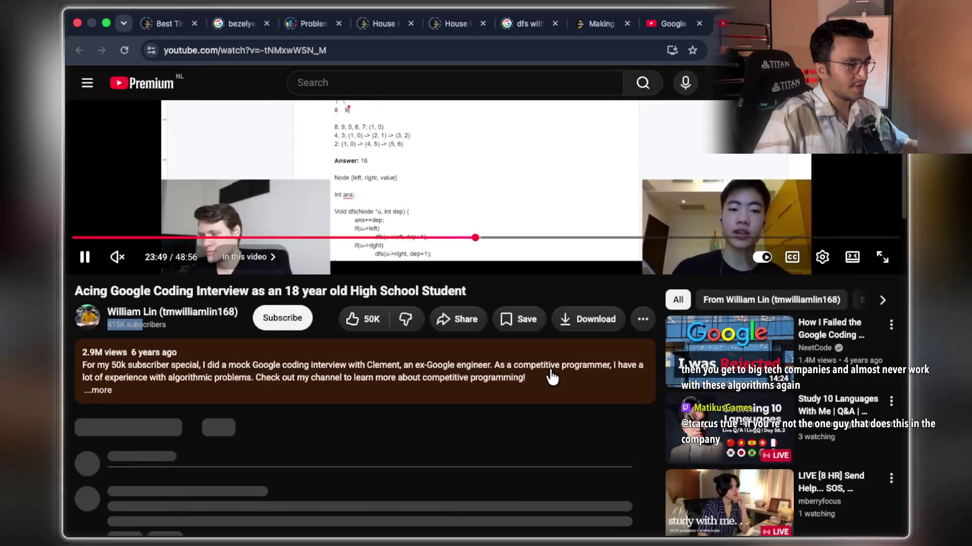
pyautogui.scroll(-5, 552, 377)
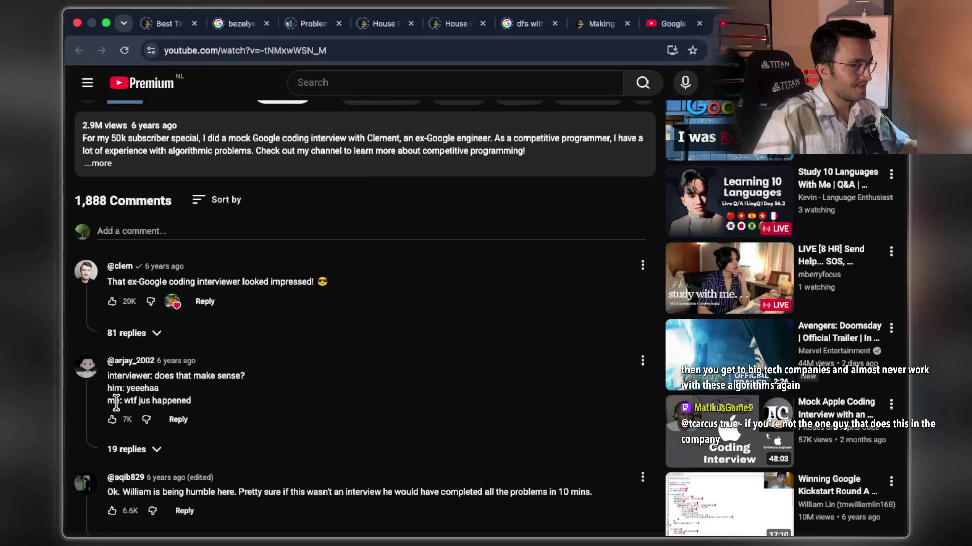
pyautogui.moveTo(120, 401); pyautogui.dragTo(200, 405)
pyautogui.scroll(-4, 261, 378)
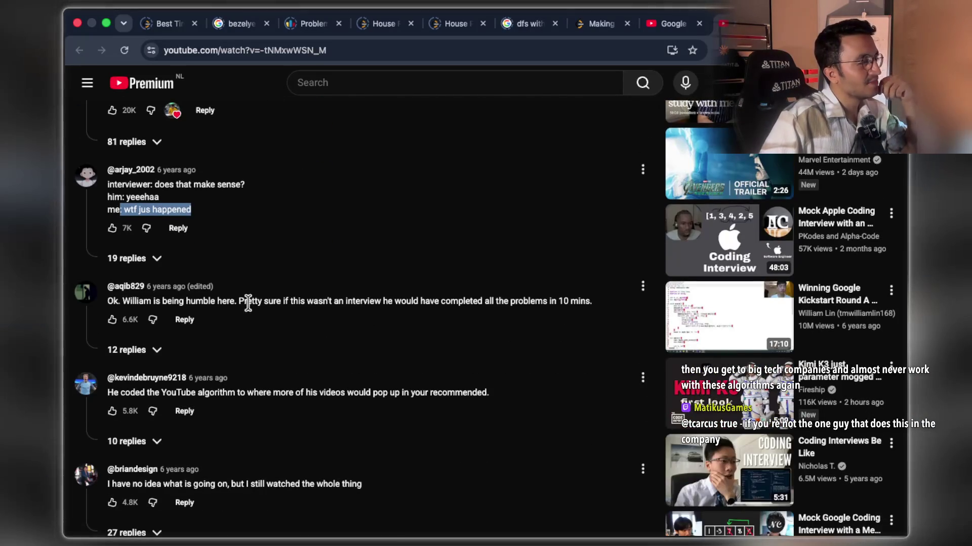
pyautogui.moveTo(240, 301); pyautogui.dragTo(594, 301)
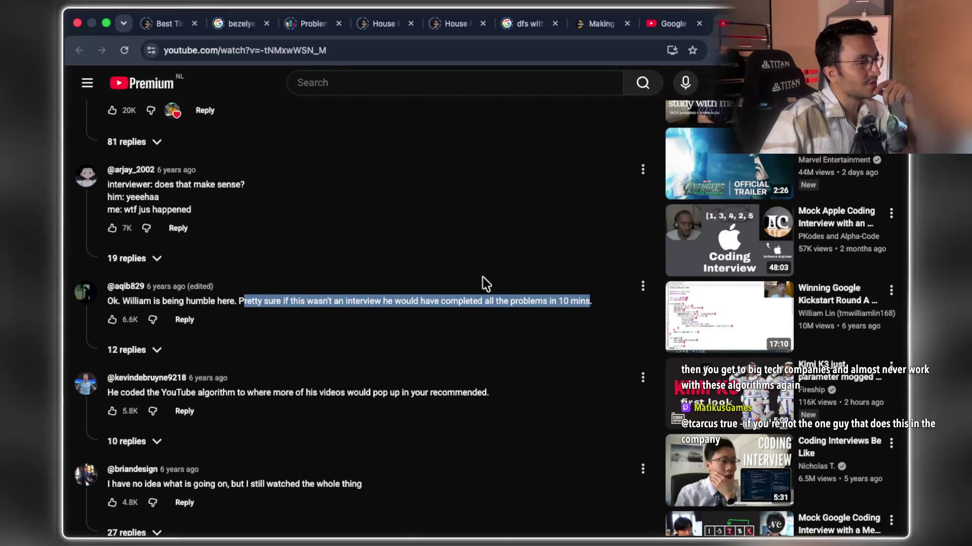
pyautogui.scroll(8, 457, 276)
pyautogui.scroll(4, 458, 274)
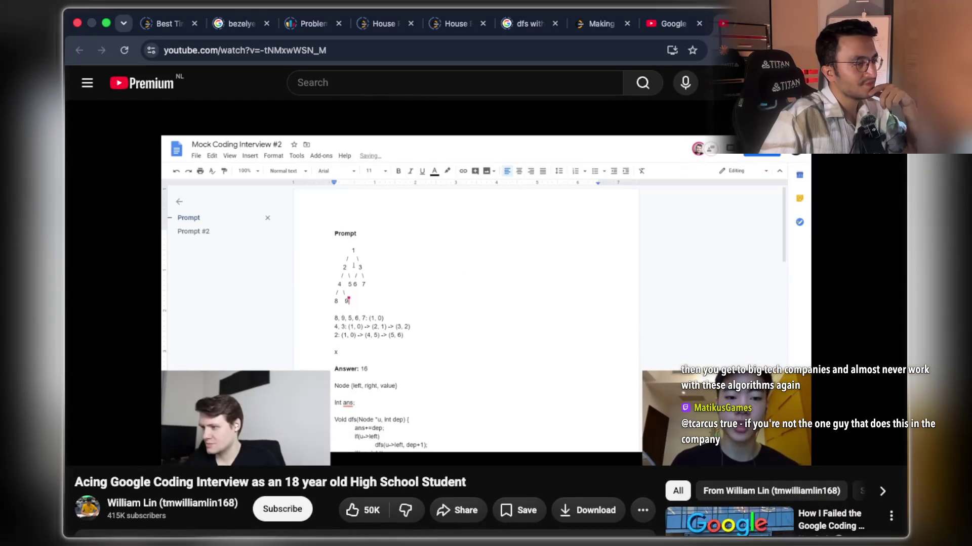
pyautogui.click(462, 284)
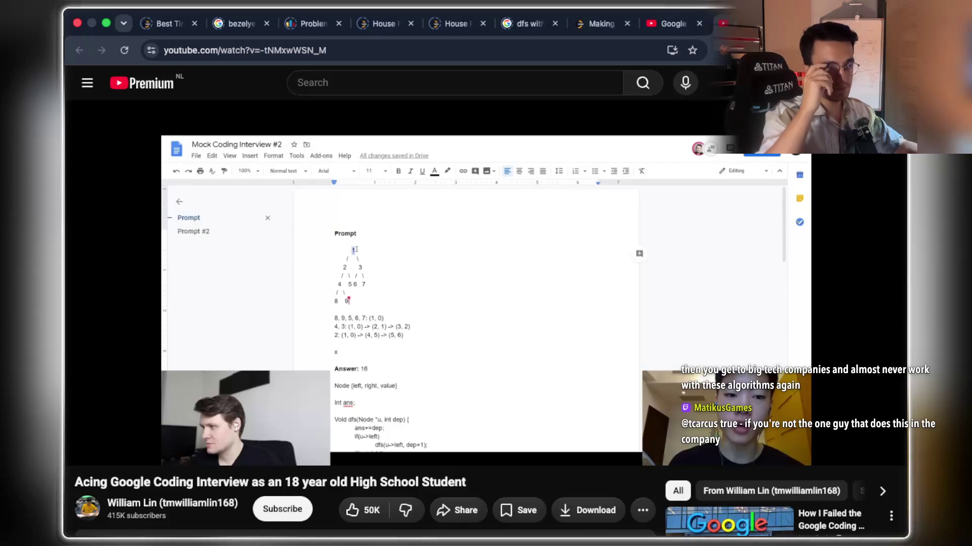
pyautogui.moveTo(395, 324)
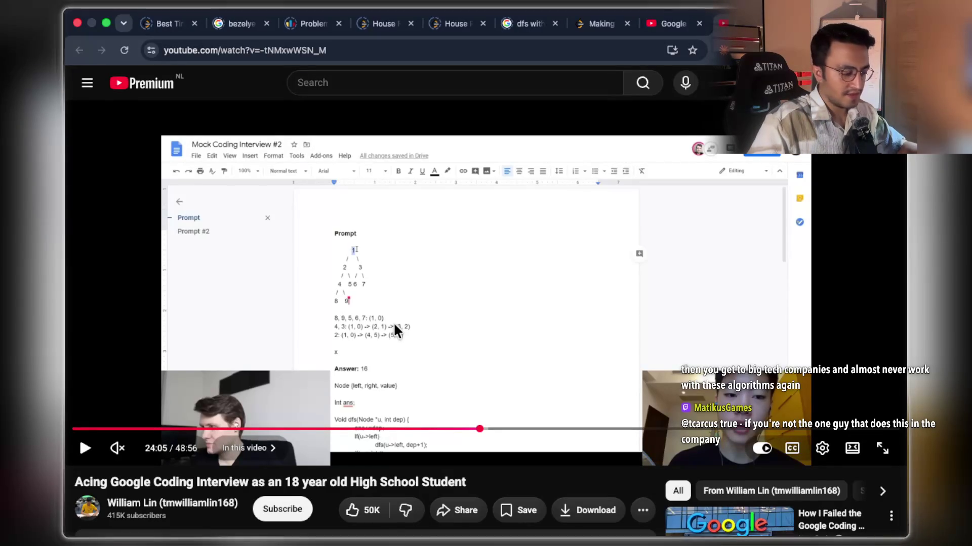
pyautogui.click(394, 322)
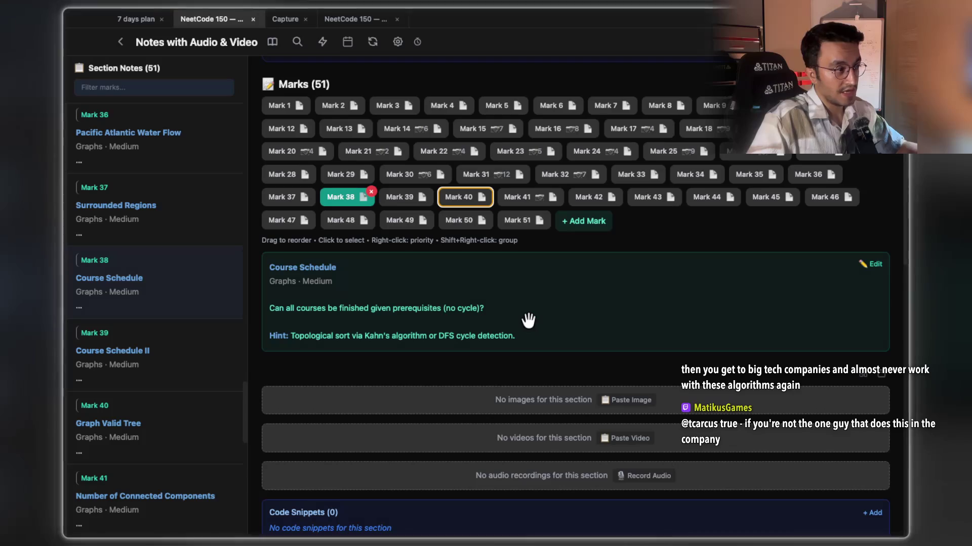
# Step through the recorded marks to the Mark 33 Clone Graph note, then return to the terminal.
pyautogui.scroll(-1, 506, 299)
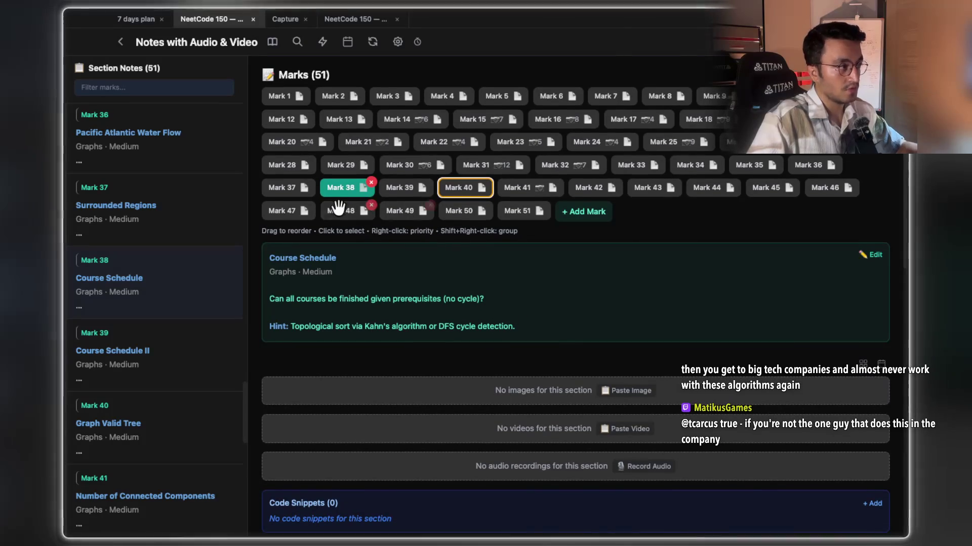
pyautogui.click(294, 188)
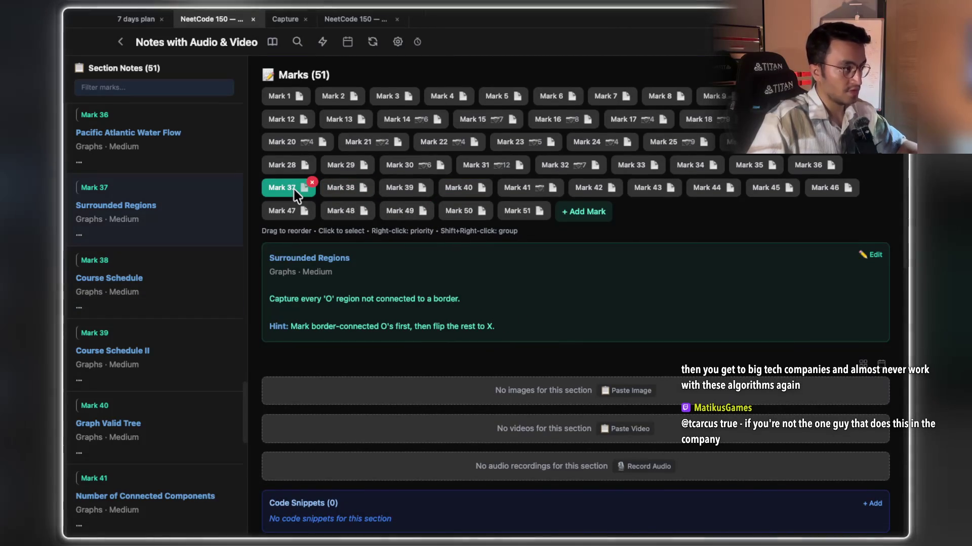
pyautogui.press('Left')
pyautogui.press('Left')
pyautogui.press('Left')
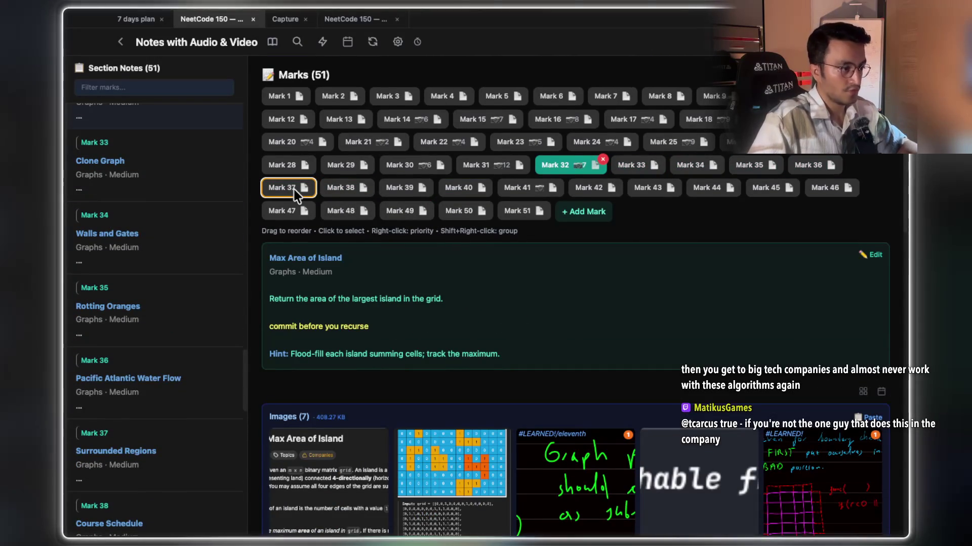
pyautogui.press('Left')
pyautogui.press('Right')
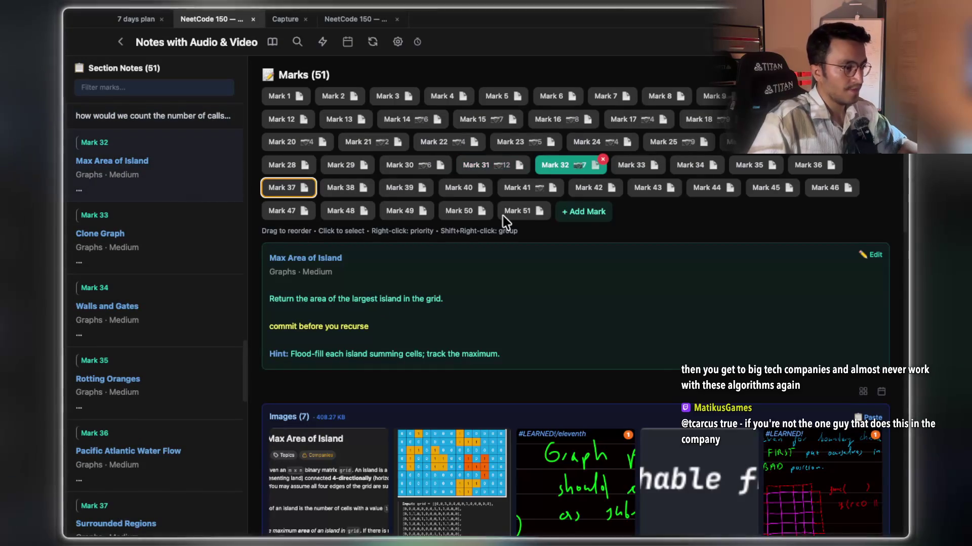
pyautogui.press('Right')
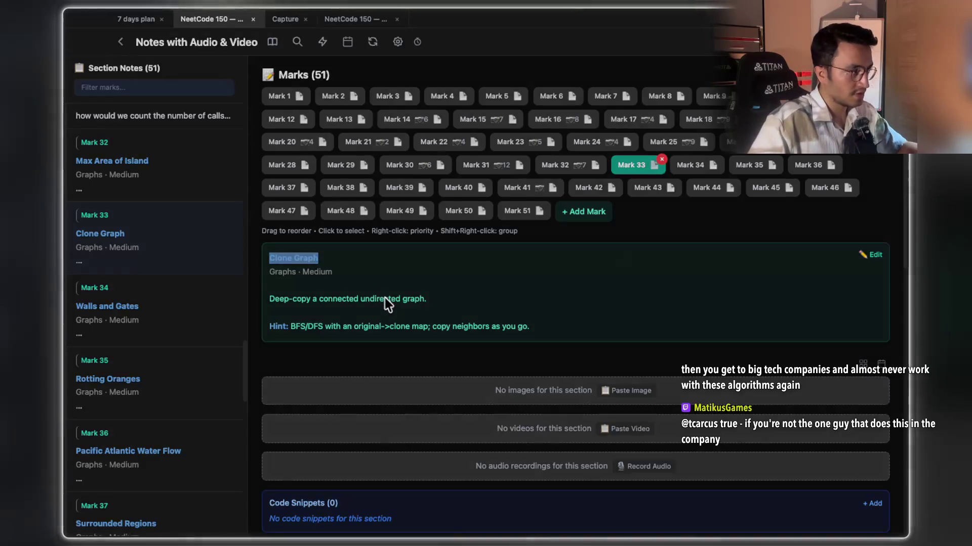
pyautogui.press('super+Tab')
pyautogui.scroll(7, 443, 342)
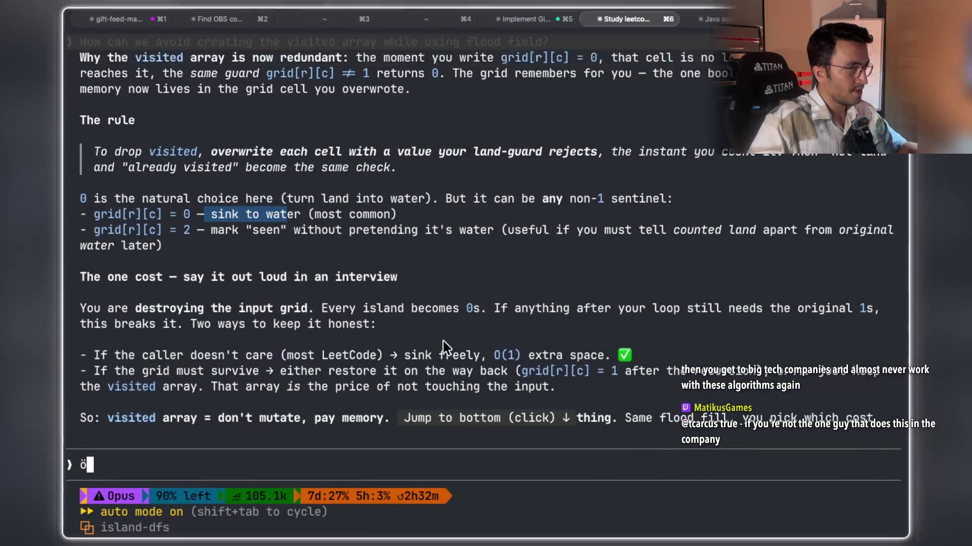
# Send Claude Code 'lets wrap up. Clone Graph, start the timer for this problem' and return to Xournal++.
pyautogui.press('BackSpace')
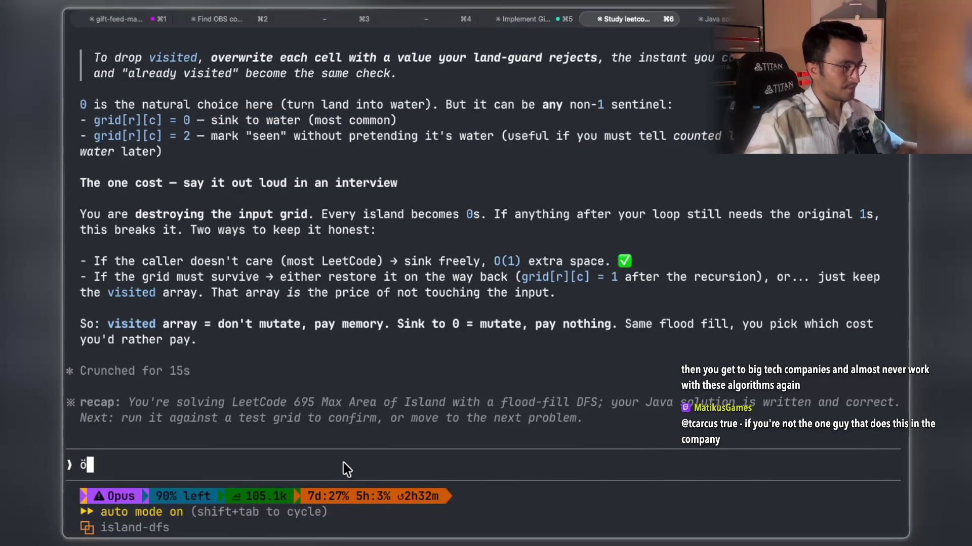
pyautogui.write('lets wa')
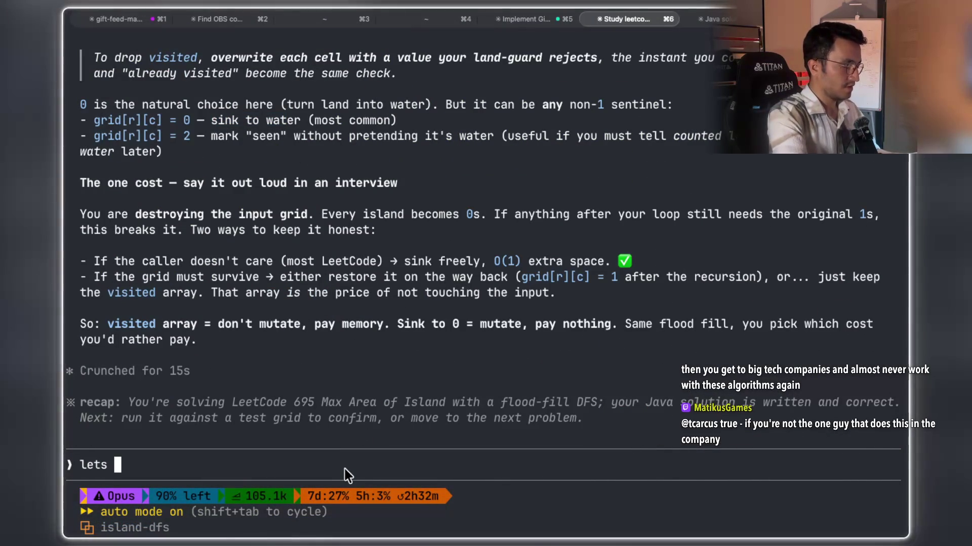
pyautogui.press('BackSpace')
pyautogui.write('ra')
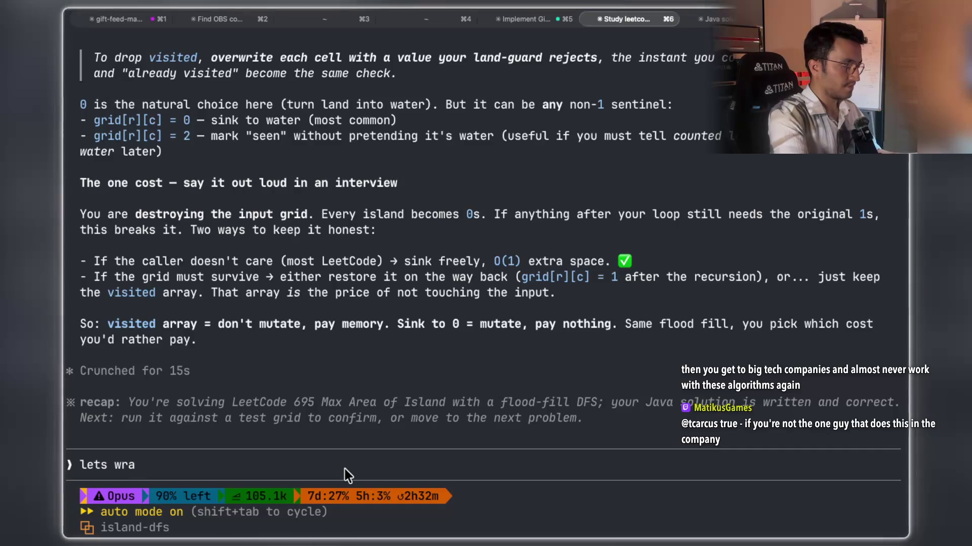
pyautogui.write('p up. Clone Graph,')
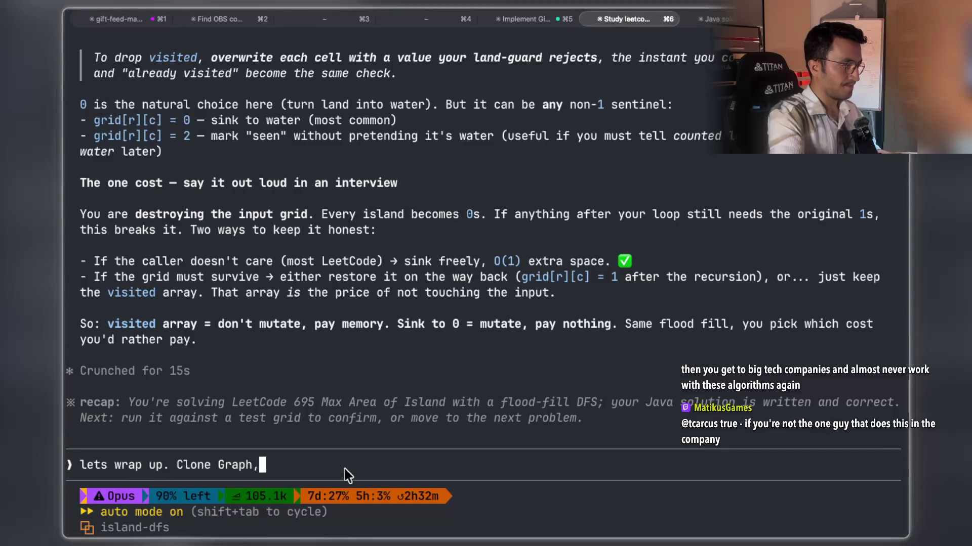
pyautogui.write(' start')
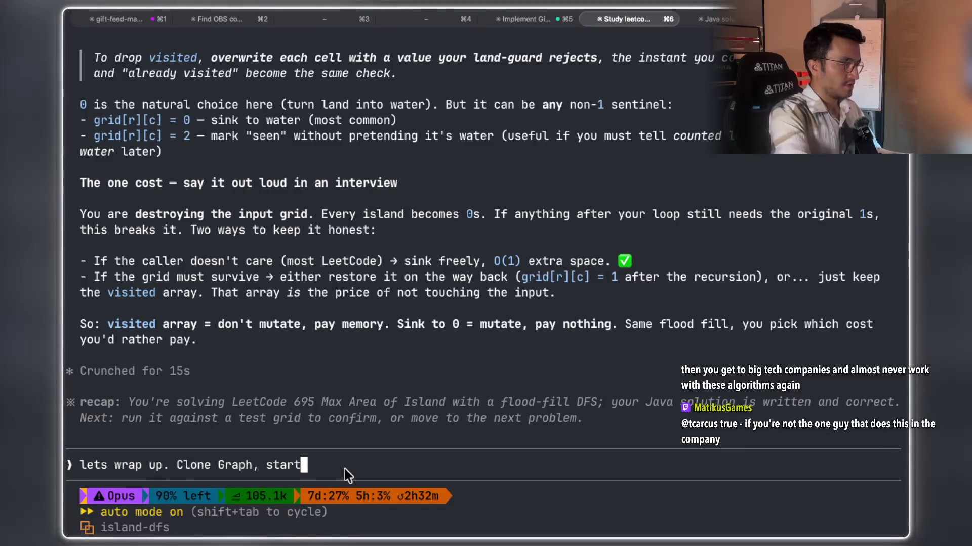
pyautogui.write(' the timer for this problem')
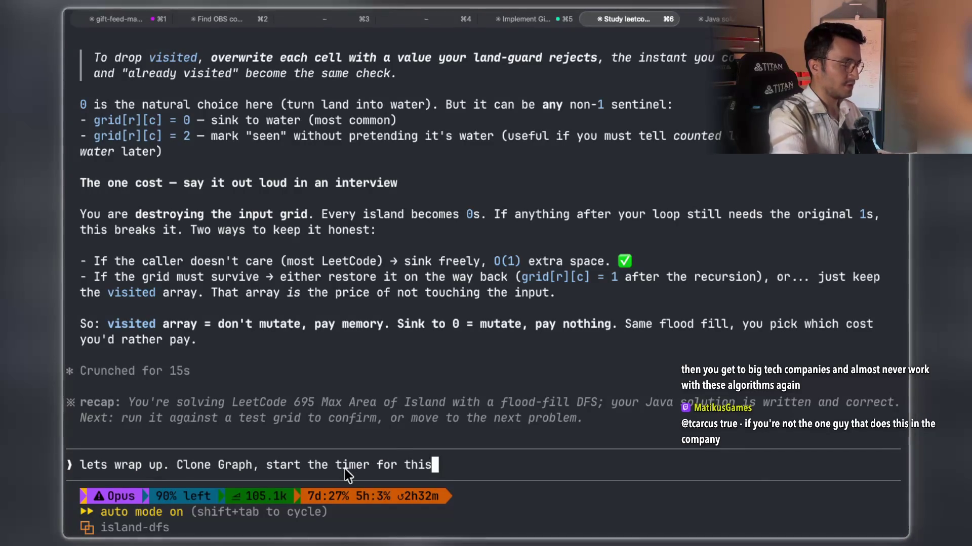
pyautogui.press('Return')
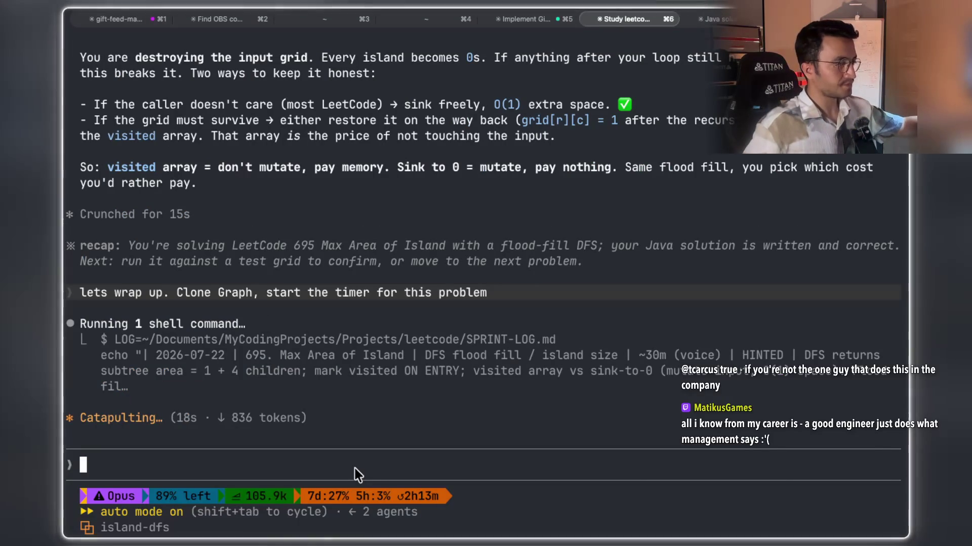
pyautogui.press('super+Tab')
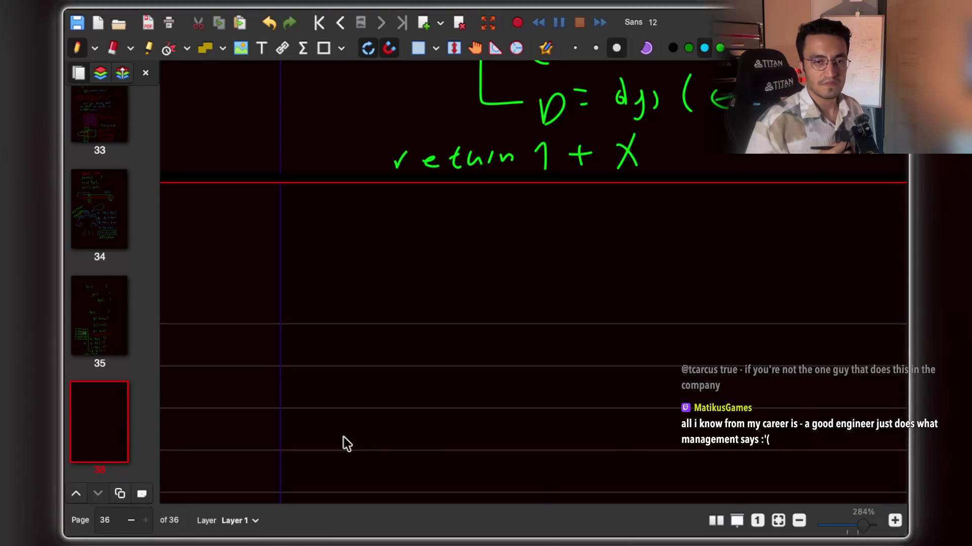
# Switch the pen to green and draw a root circle with four edges leading down.
pyautogui.scroll(-3, 518, 277)
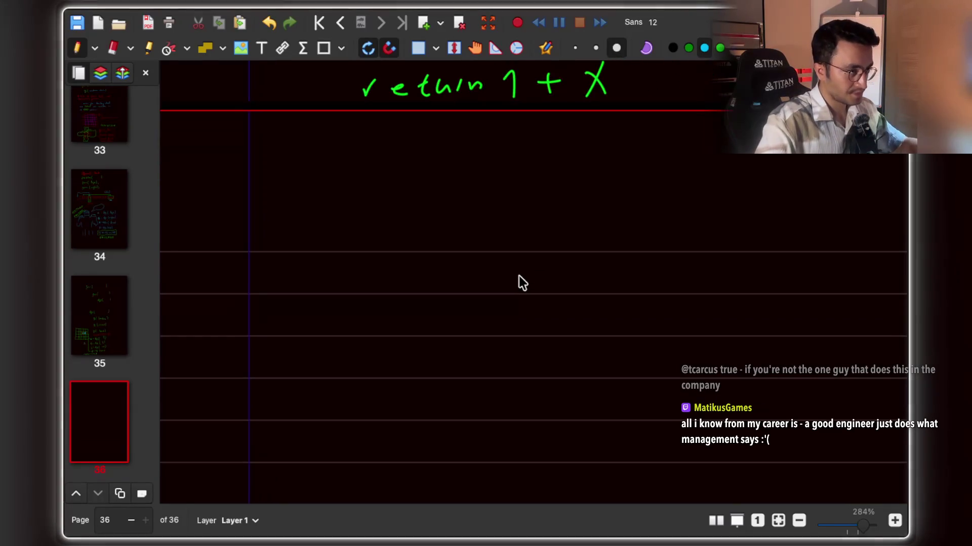
pyautogui.click(720, 48)
pyautogui.scroll(2, 433, 223)
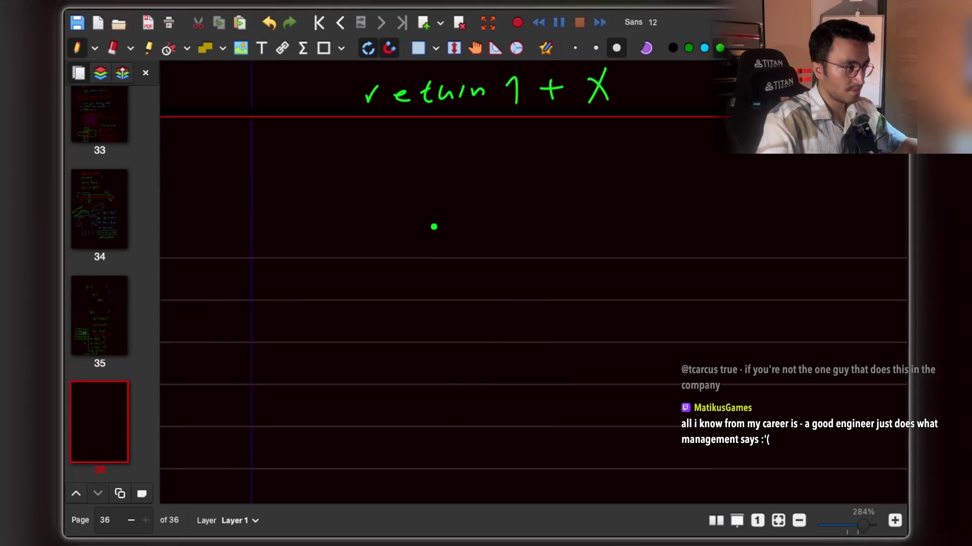
pyautogui.moveTo(466, 238)
pyautogui.mouseDown()
pyautogui.moveTo(508, 248)
pyautogui.moveTo(461, 242)
pyautogui.moveTo(414, 345)
pyautogui.mouseUp()
pyautogui.scroll(-3, 471, 248)
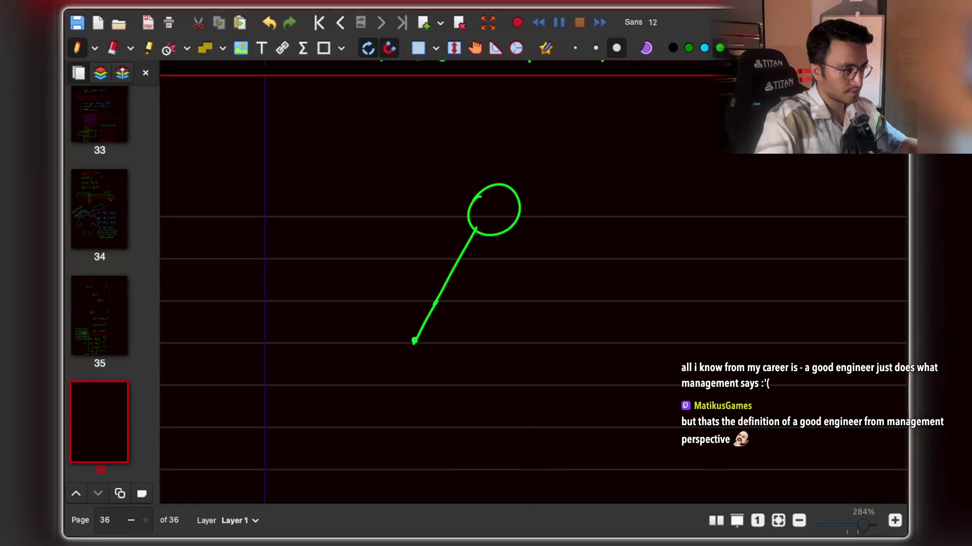
pyautogui.moveTo(499, 235); pyautogui.dragTo(500, 343)
pyautogui.moveTo(508, 230); pyautogui.dragTo(585, 348)
pyautogui.moveTo(513, 225); pyautogui.dragTo(695, 339)
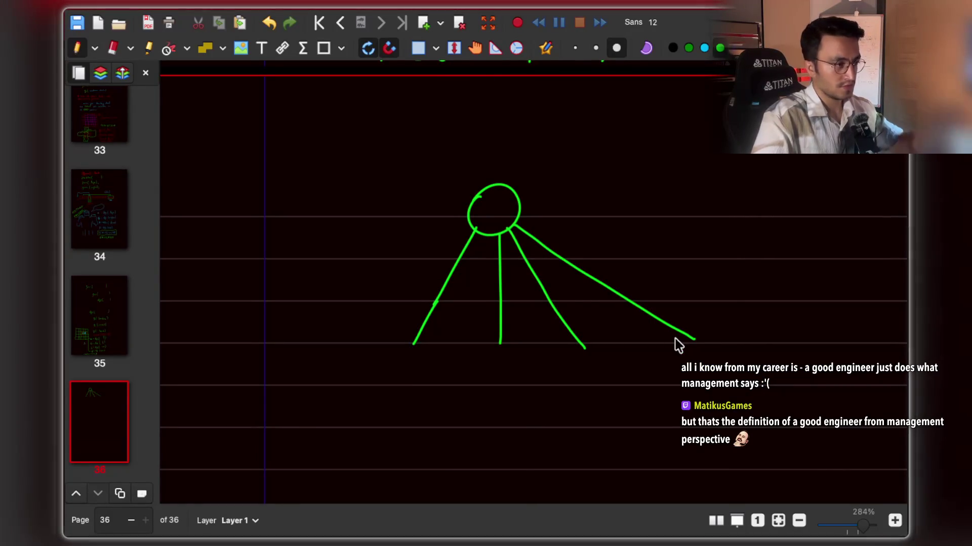
# Draw a green child circle at the end of each of the four edges.
pyautogui.scroll(-1, 407, 342)
pyautogui.moveTo(397, 334)
pyautogui.mouseDown()
pyautogui.moveTo(390, 369)
pyautogui.moveTo(410, 333)
pyautogui.mouseUp()
pyautogui.moveTo(484, 335); pyautogui.dragTo(504, 327)
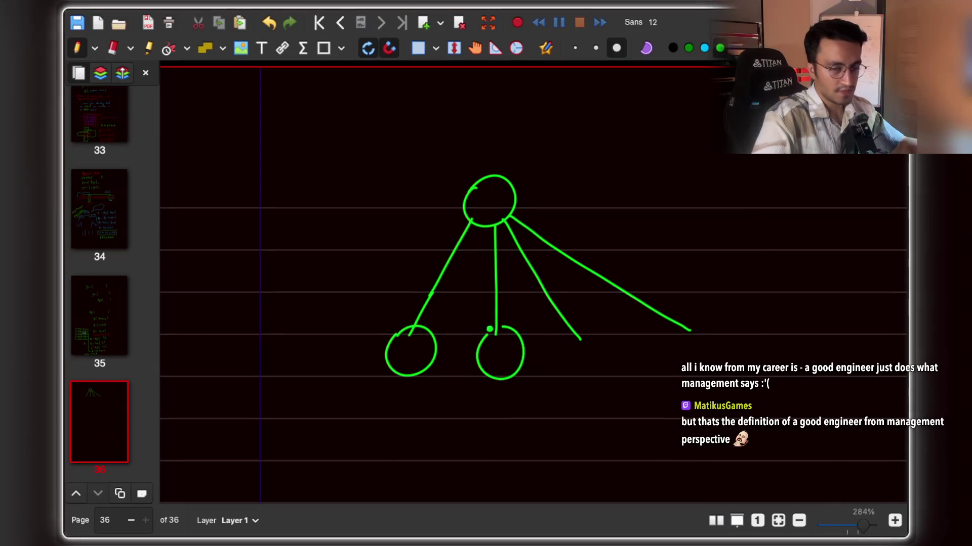
pyautogui.scroll(-2, 499, 343)
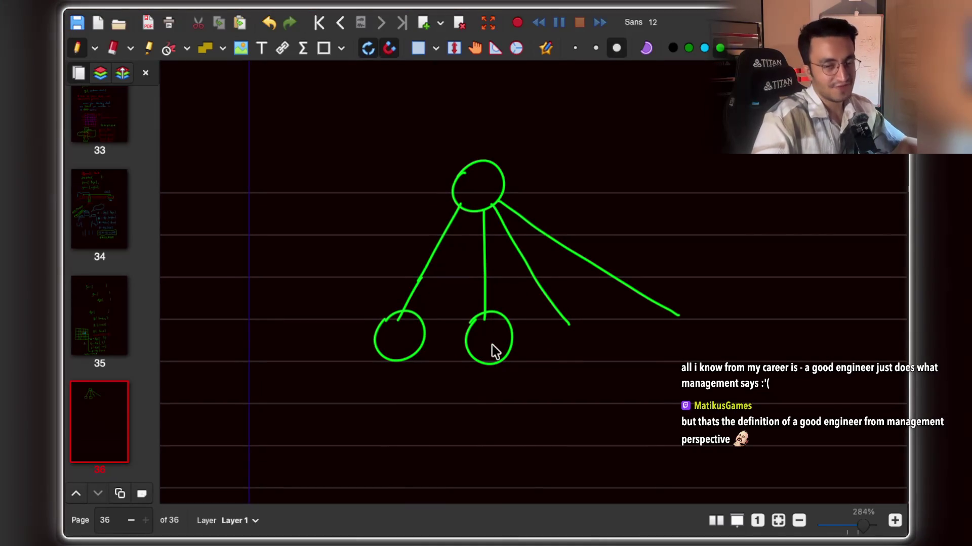
pyautogui.hscroll(2, 492, 345)
pyautogui.moveTo(550, 330)
pyautogui.mouseDown()
pyautogui.moveTo(533, 340)
pyautogui.moveTo(567, 320)
pyautogui.moveTo(546, 336)
pyautogui.mouseUp()
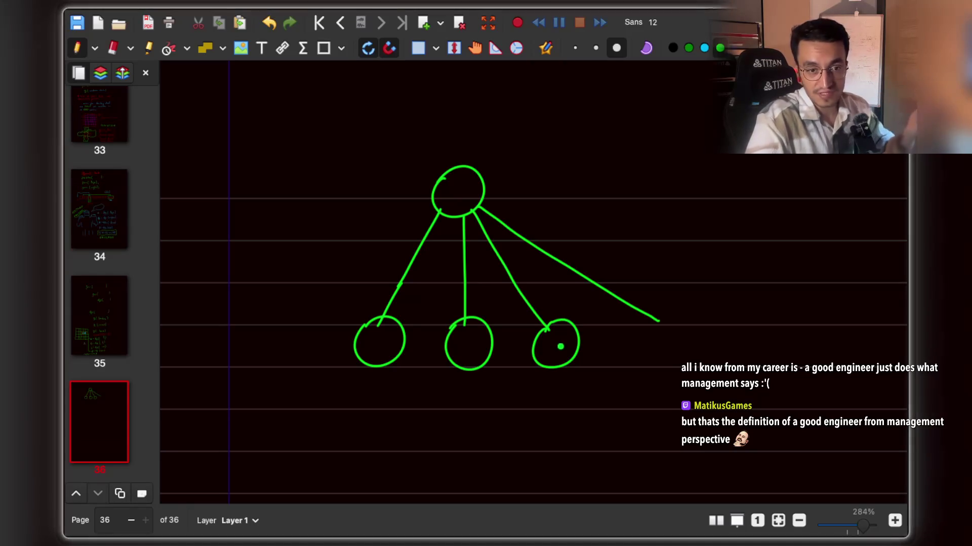
pyautogui.hscroll(2, 567, 326)
pyautogui.scroll(-1, 566, 327)
pyautogui.moveTo(629, 332)
pyautogui.mouseDown()
pyautogui.moveTo(661, 308)
pyautogui.moveTo(646, 313)
pyautogui.mouseUp()
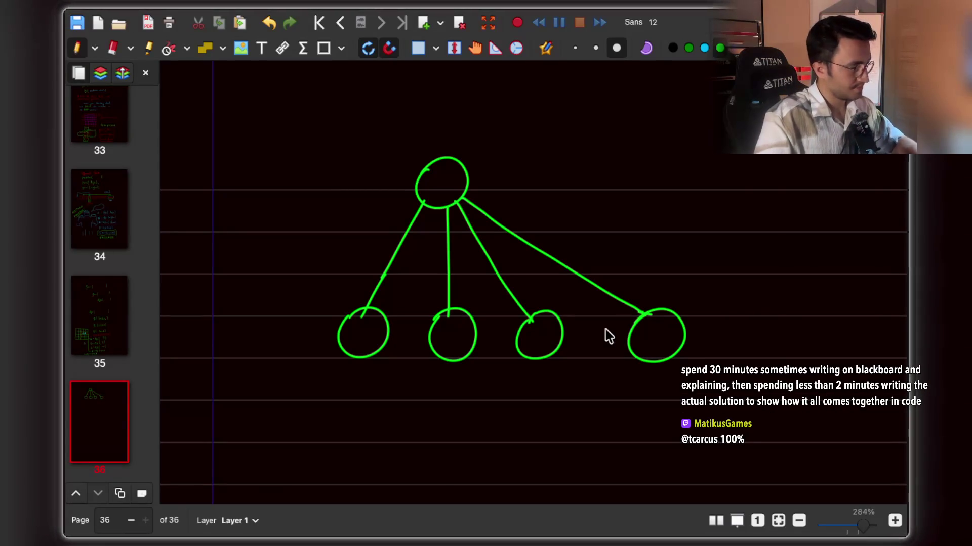
pyautogui.scroll(-2, 482, 216)
pyautogui.hscroll(-2, 481, 216)
# Handwrite the green heading 'Clone Graph' at the top left of the page.
pyautogui.moveTo(220, 131); pyautogui.dragTo(220, 181)
pyautogui.moveTo(249, 120); pyautogui.dragTo(244, 181)
pyautogui.moveTo(271, 162)
pyautogui.mouseDown()
pyautogui.moveTo(263, 174)
pyautogui.moveTo(277, 163)
pyautogui.mouseUp()
pyautogui.moveTo(283, 178)
pyautogui.mouseDown()
pyautogui.moveTo(288, 165)
pyautogui.moveTo(303, 177)
pyautogui.mouseUp()
pyautogui.moveTo(311, 172); pyautogui.dragTo(344, 177)
pyautogui.click(353, 173)
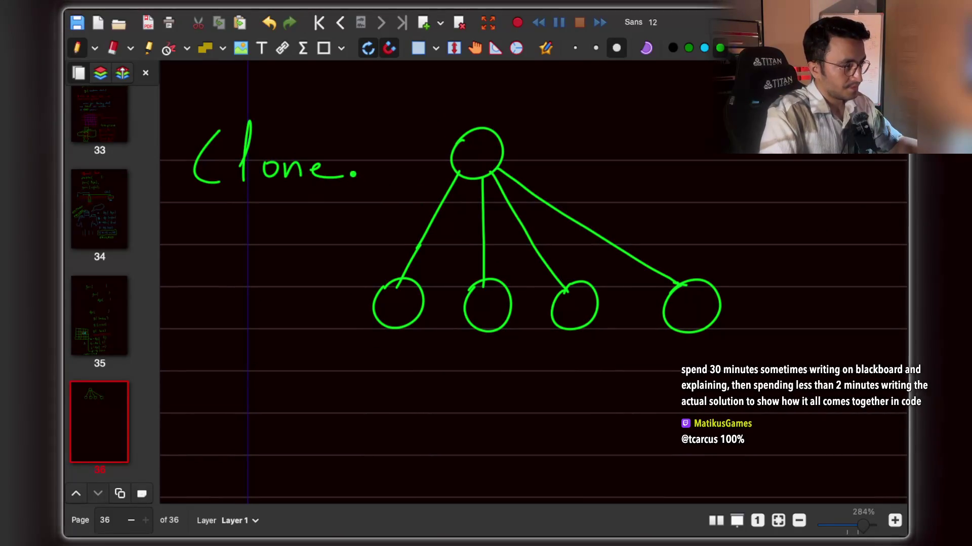
pyautogui.moveTo(260, 210)
pyautogui.mouseDown()
pyautogui.moveTo(255, 234)
pyautogui.moveTo(279, 248)
pyautogui.moveTo(324, 247)
pyautogui.mouseUp()
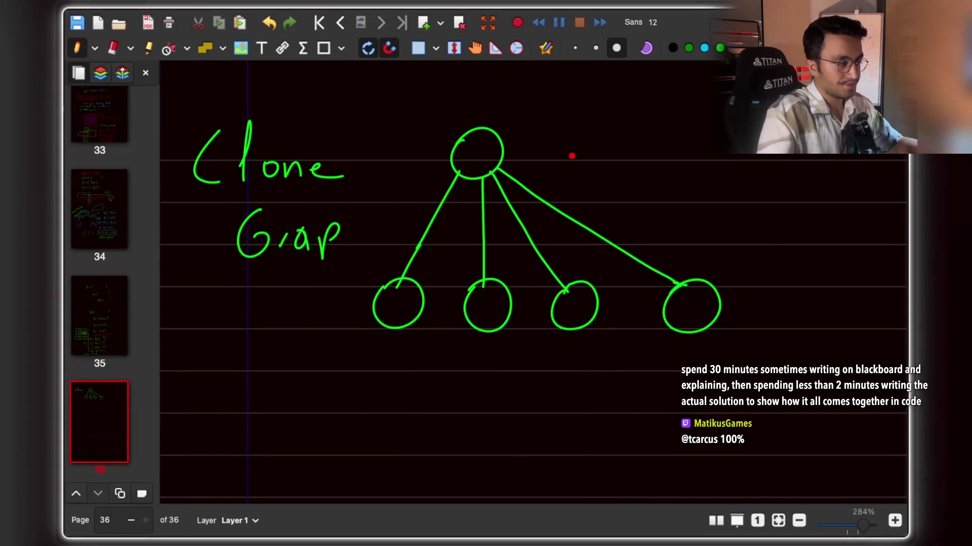
# Write 'Deep Copy' in red below the Clone Graph heading.
pyautogui.moveTo(194, 305); pyautogui.dragTo(196, 338)
pyautogui.moveTo(196, 304)
pyautogui.mouseDown()
pyautogui.moveTo(210, 296)
pyautogui.moveTo(200, 338)
pyautogui.mouseUp()
pyautogui.moveTo(227, 325)
pyautogui.mouseDown()
pyautogui.moveTo(243, 316)
pyautogui.moveTo(247, 332)
pyautogui.mouseUp()
pyautogui.moveTo(256, 324); pyautogui.dragTo(286, 328)
pyautogui.moveTo(228, 365)
pyautogui.mouseDown()
pyautogui.moveTo(213, 385)
pyautogui.moveTo(253, 379)
pyautogui.moveTo(293, 410)
pyautogui.mouseUp()
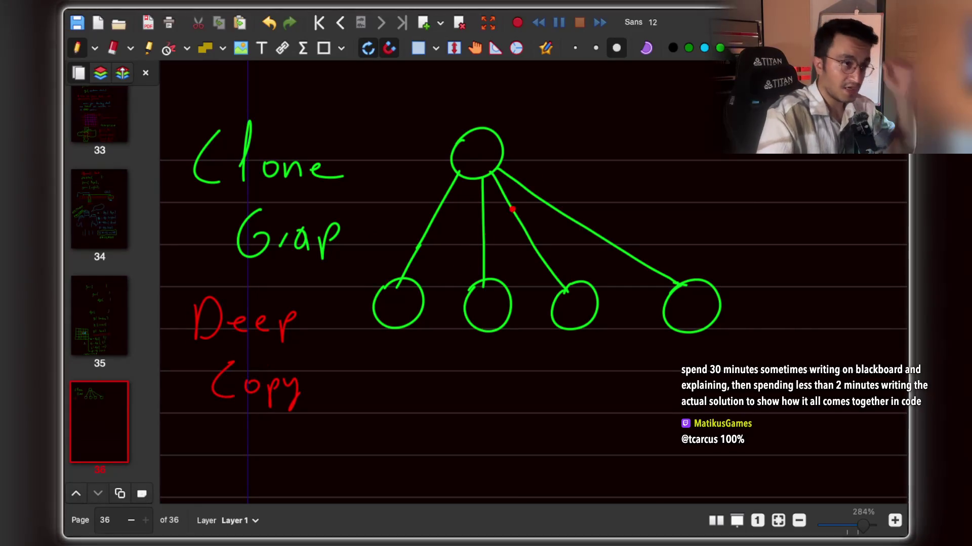
# Switch back to green and draw three edges hanging below the leftmost child node.
pyautogui.click(720, 48)
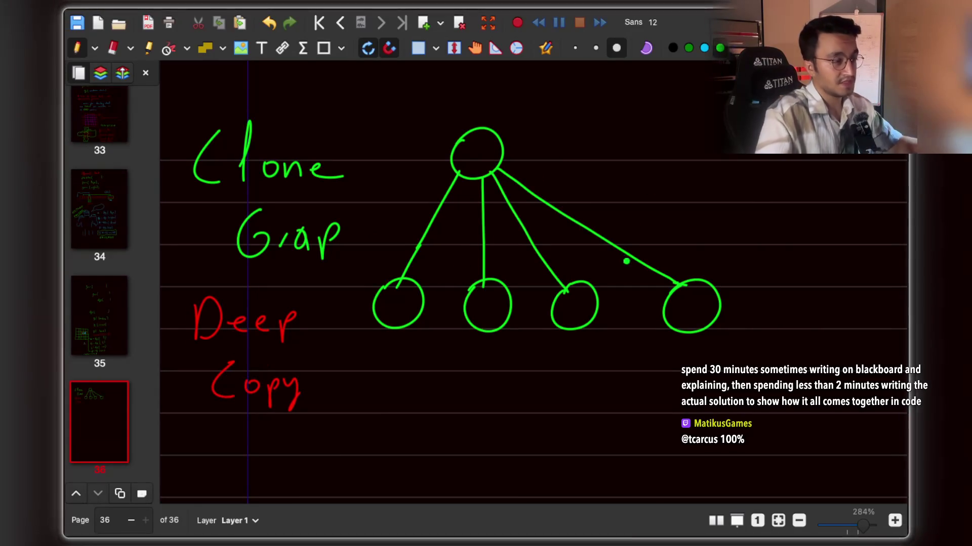
pyautogui.scroll(-3, 626, 261)
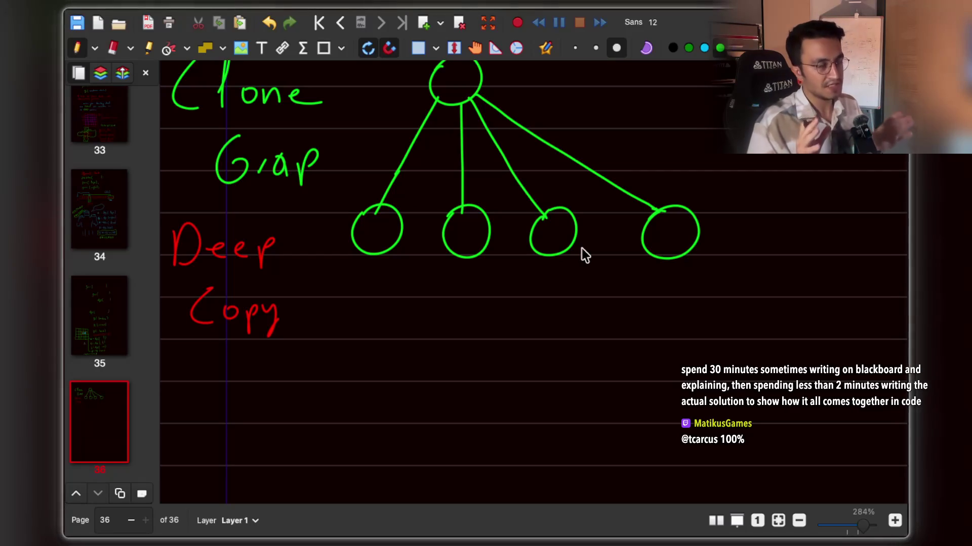
pyautogui.scroll(-1, 462, 293)
pyautogui.moveTo(379, 237)
pyautogui.mouseDown()
pyautogui.moveTo(358, 334)
pyautogui.moveTo(432, 326)
pyautogui.mouseUp()
pyautogui.scroll(3, 659, 101)
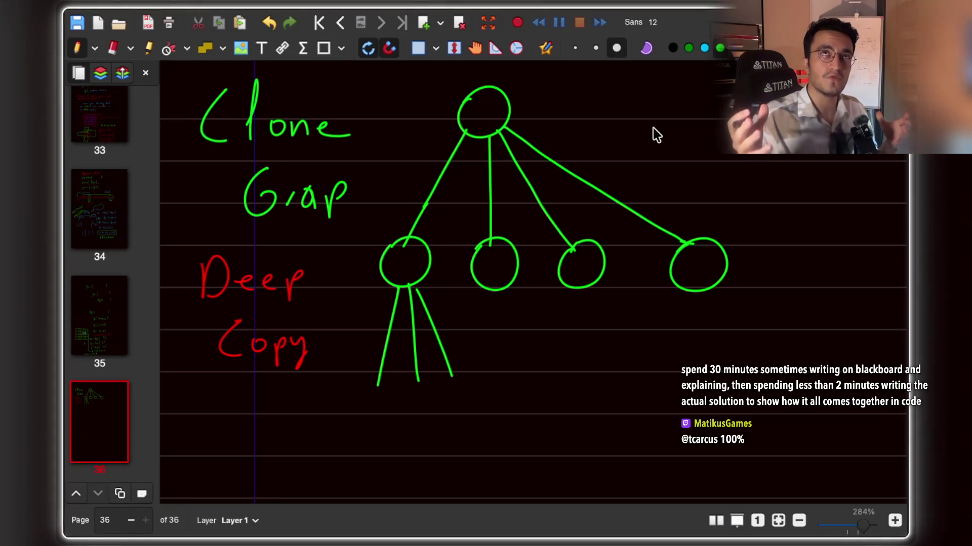
pyautogui.scroll(-10, 654, 129)
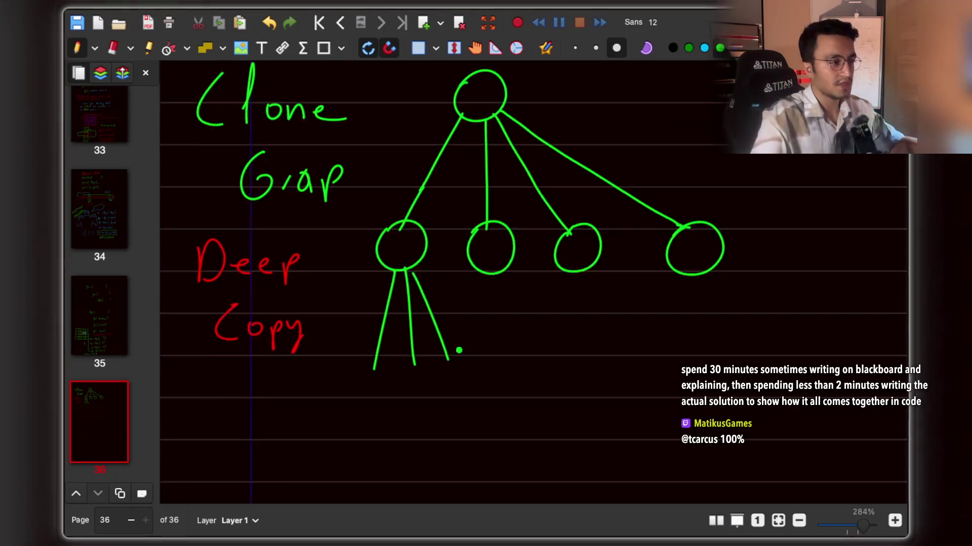
# Handwrite 'func(node.' in green below the tree diagram.
pyautogui.moveTo(427, 272)
pyautogui.mouseDown()
pyautogui.moveTo(426, 319)
pyautogui.moveTo(477, 283)
pyautogui.moveTo(523, 282)
pyautogui.mouseUp()
pyautogui.moveTo(548, 239); pyautogui.dragTo(550, 303)
pyautogui.hscroll(3, 600, 268)
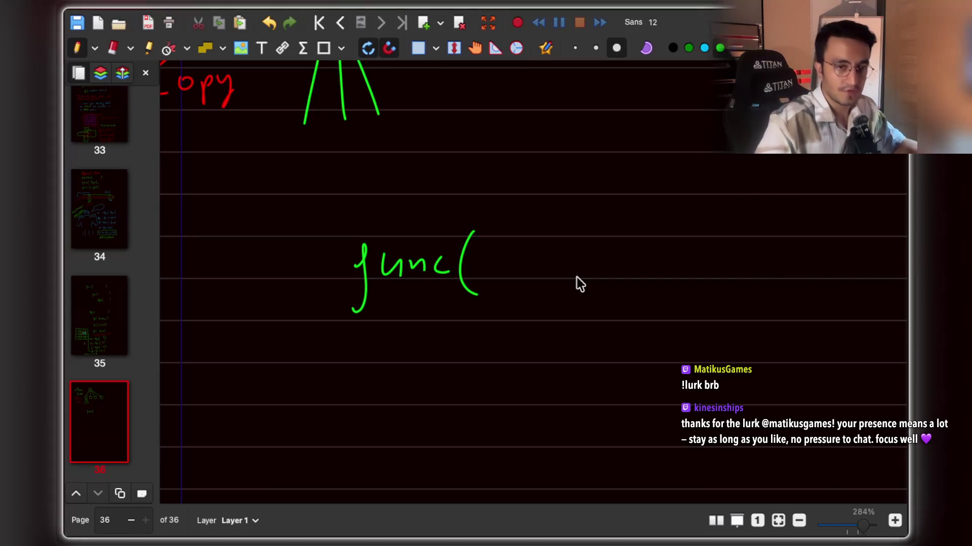
pyautogui.click(504, 277)
pyautogui.hscroll(1, 504, 277)
pyautogui.scroll(3, 490, 259)
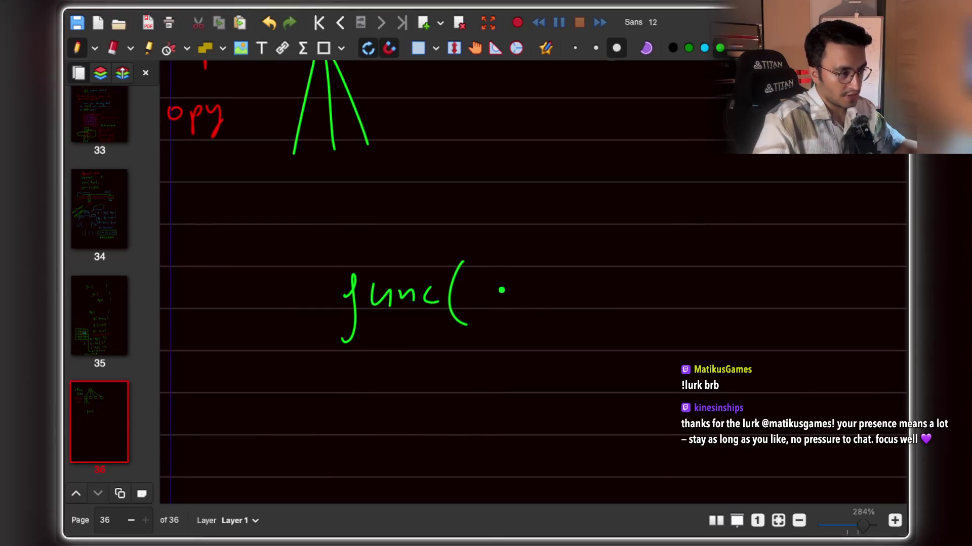
pyautogui.moveTo(503, 286)
pyautogui.mouseDown()
pyautogui.moveTo(523, 300)
pyautogui.moveTo(547, 287)
pyautogui.mouseUp()
pyautogui.moveTo(573, 287)
pyautogui.mouseDown()
pyautogui.moveTo(577, 302)
pyautogui.moveTo(603, 300)
pyautogui.mouseUp()
pyautogui.click(627, 293)
pyautogui.hscroll(1, 631, 286)
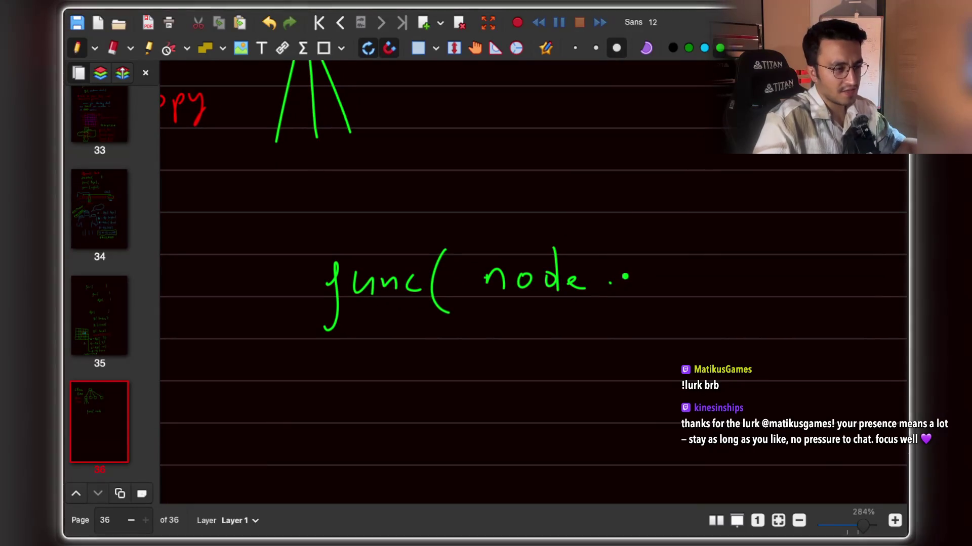
pyautogui.moveTo(627, 291)
pyautogui.mouseDown()
pyautogui.moveTo(632, 275)
pyautogui.moveTo(645, 291)
pyautogui.moveTo(657, 282)
pyautogui.mouseUp()
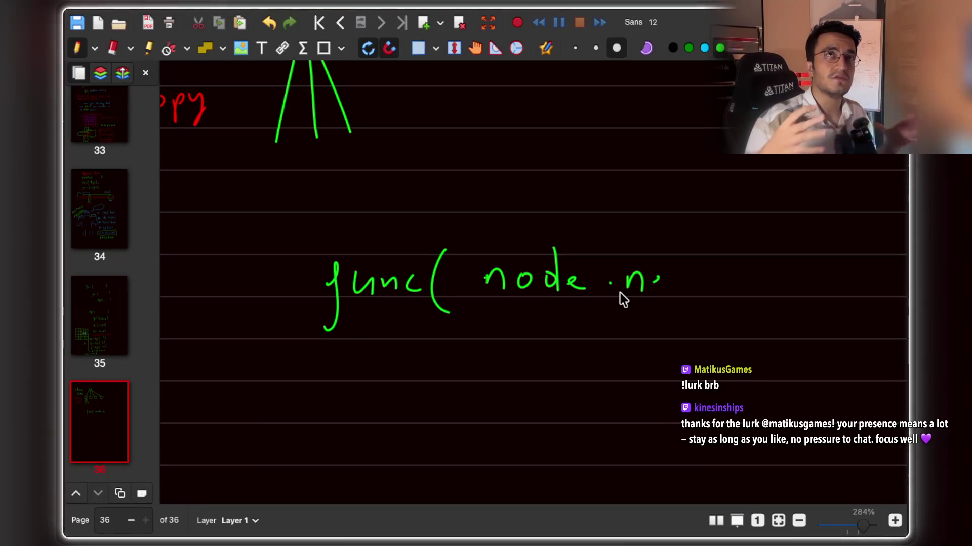
# Undo the node argument and write 'func( neighbour );' instead.
pyautogui.hotkey('ctrl', 'z')
pyautogui.hotkey('ctrl', 'z')
pyautogui.hotkey('ctrl', 'z')
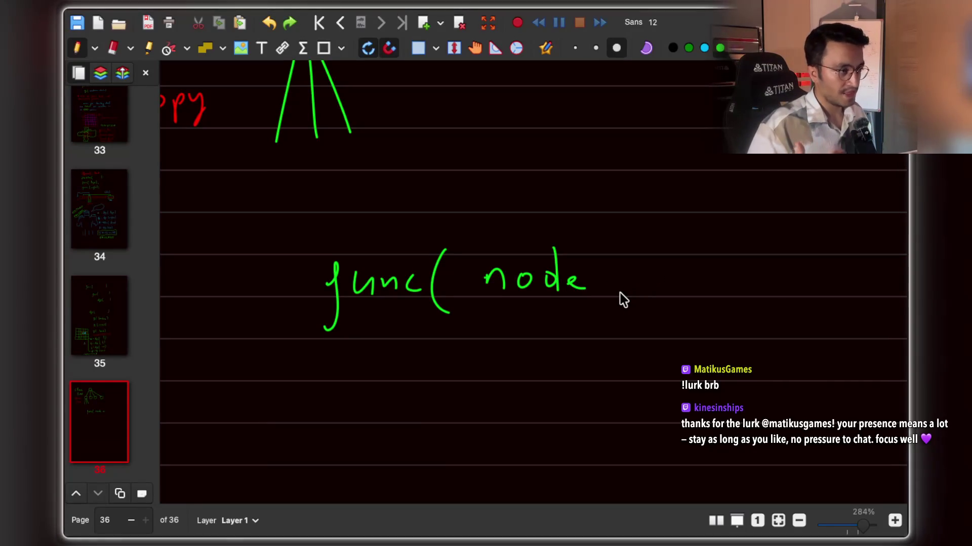
pyautogui.moveTo(484, 293)
pyautogui.mouseDown()
pyautogui.moveTo(489, 276)
pyautogui.moveTo(498, 292)
pyautogui.mouseUp()
pyautogui.moveTo(508, 285)
pyautogui.mouseDown()
pyautogui.moveTo(551, 298)
pyautogui.moveTo(630, 273)
pyautogui.moveTo(657, 299)
pyautogui.moveTo(691, 303)
pyautogui.mouseUp()
pyautogui.click(689, 270)
pyautogui.hscroll(-2, 488, 309)
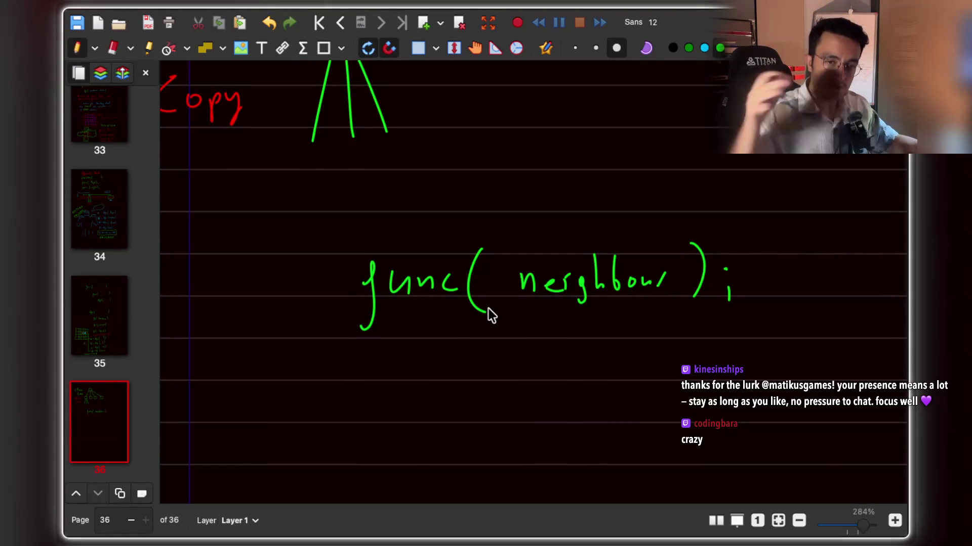
pyautogui.hscroll(-3, 488, 308)
pyautogui.scroll(1, 487, 309)
pyautogui.click(553, 260)
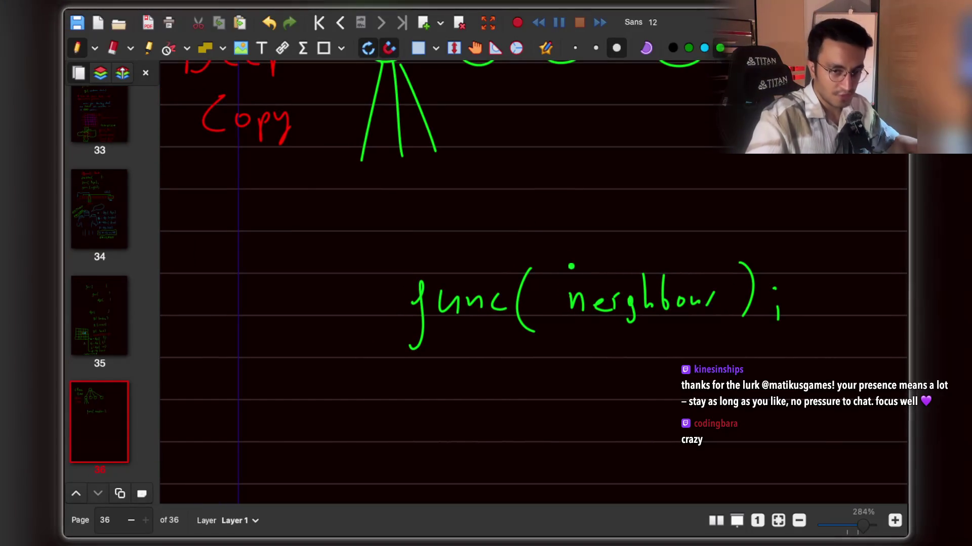
# Draw a curved recursion arrow looping back over the func( neighbour ); call.
pyautogui.moveTo(583, 261)
pyautogui.mouseDown()
pyautogui.moveTo(533, 228)
pyautogui.moveTo(381, 268)
pyautogui.moveTo(386, 285)
pyautogui.mouseUp()
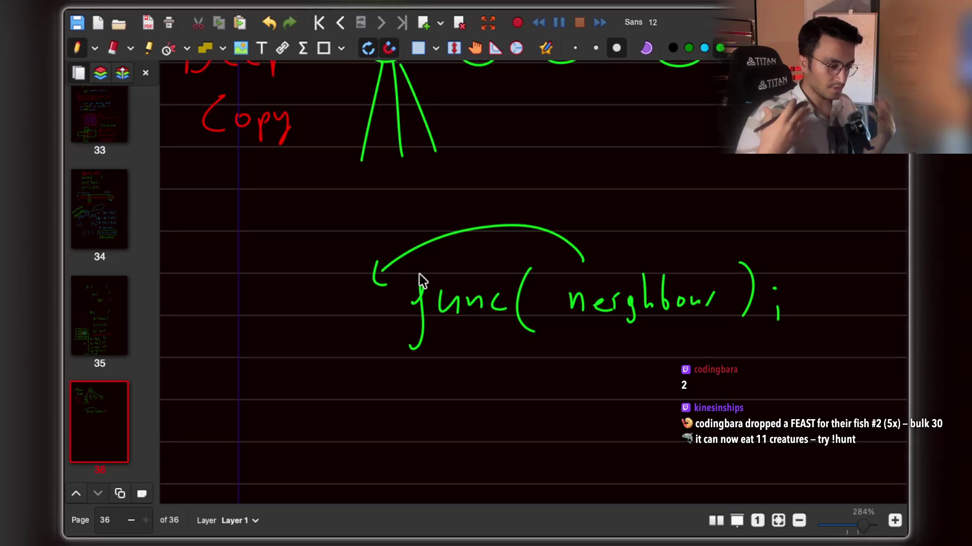
pyautogui.scroll(4, 486, 277)
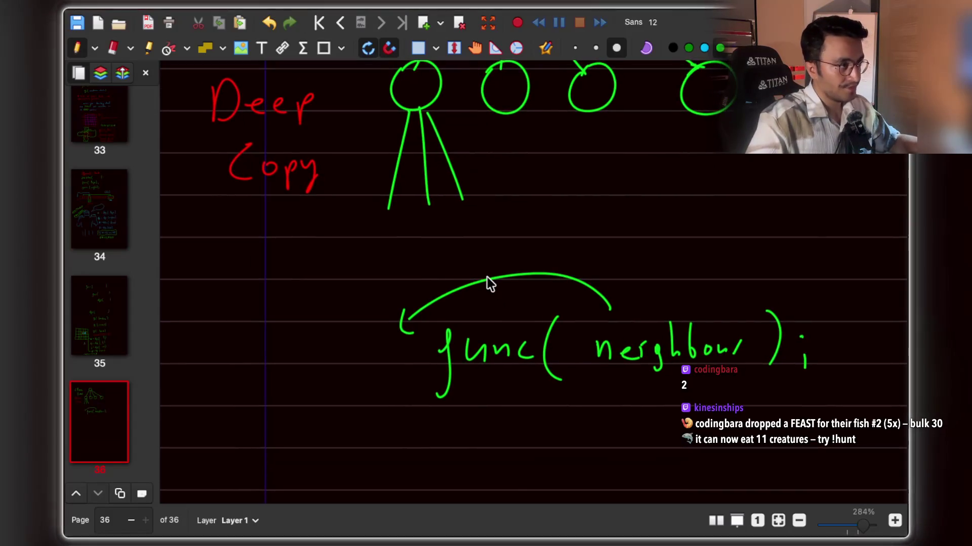
pyautogui.scroll(3, 487, 277)
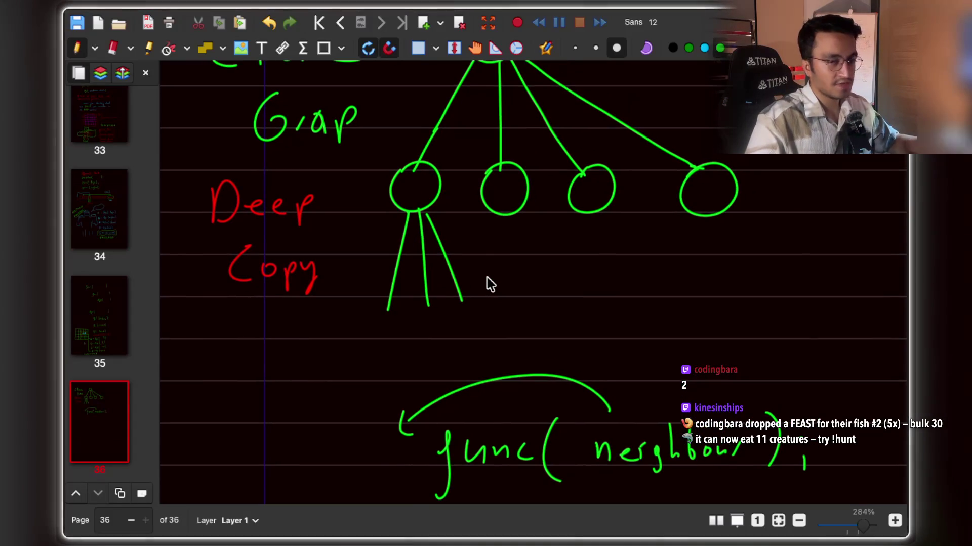
pyautogui.scroll(7, 486, 277)
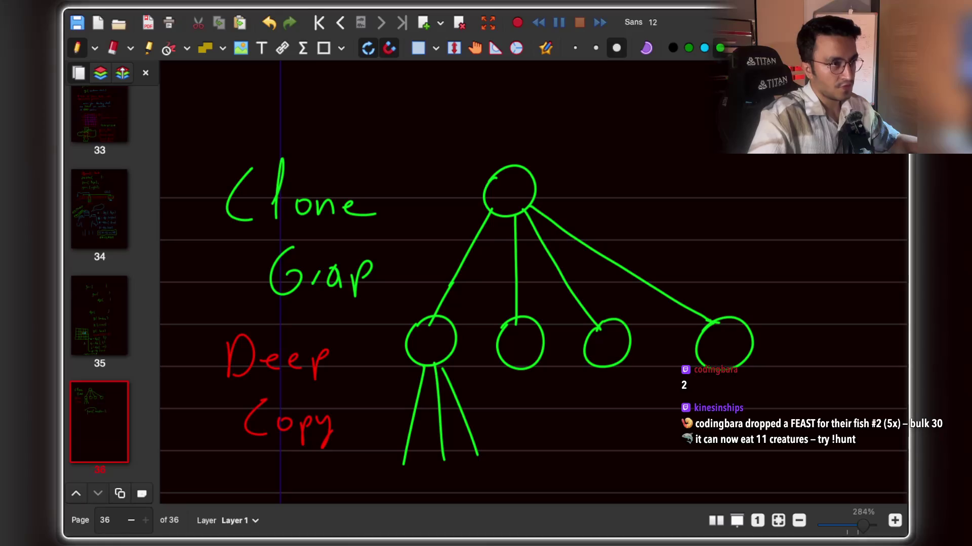
pyautogui.click(704, 48)
# Hatch the root node in cyan and draw a cyan box around the whole tree.
pyautogui.moveTo(489, 197); pyautogui.dragTo(515, 173)
pyautogui.moveTo(500, 209); pyautogui.dragTo(527, 181)
pyautogui.moveTo(516, 208); pyautogui.dragTo(533, 188)
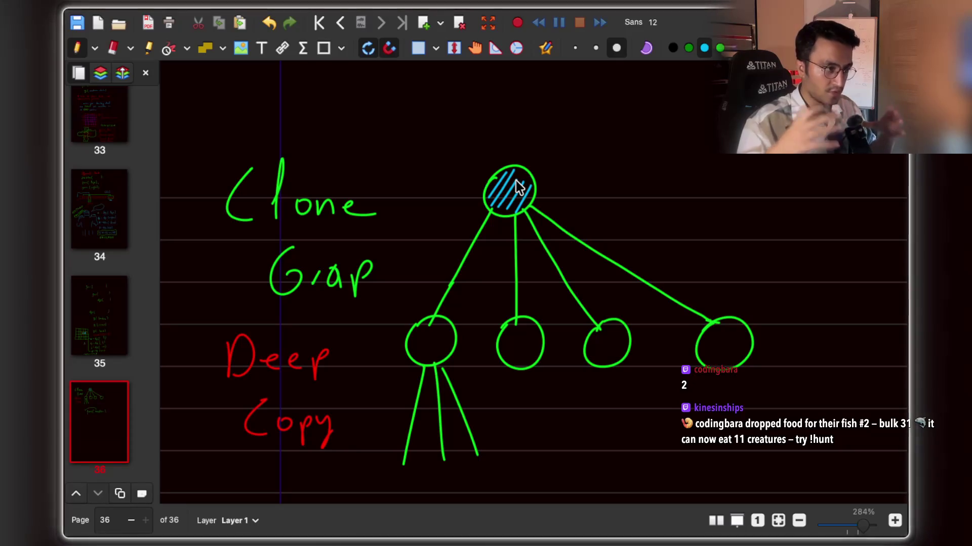
pyautogui.moveTo(410, 161)
pyautogui.mouseDown()
pyautogui.moveTo(379, 477)
pyautogui.moveTo(748, 464)
pyautogui.moveTo(772, 324)
pyautogui.moveTo(760, 157)
pyautogui.moveTo(412, 150)
pyautogui.moveTo(409, 162)
pyautogui.mouseUp()
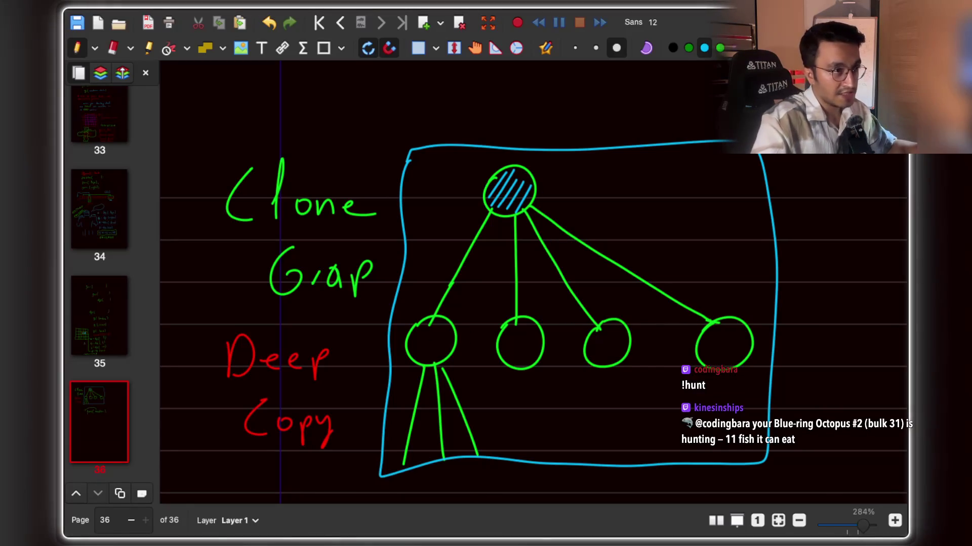
# Box the first child's subtree in red and draw a red arrow curving up to the root.
pyautogui.moveTo(385, 312)
pyautogui.mouseDown()
pyautogui.moveTo(378, 400)
pyautogui.moveTo(425, 449)
pyautogui.moveTo(487, 440)
pyautogui.moveTo(480, 306)
pyautogui.moveTo(379, 310)
pyautogui.mouseUp()
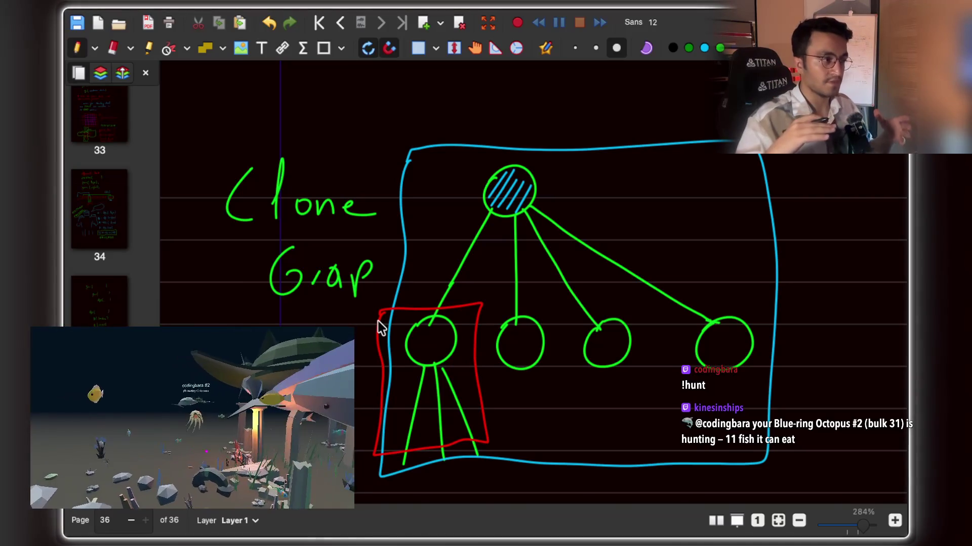
pyautogui.moveTo(421, 298)
pyautogui.mouseDown()
pyautogui.moveTo(455, 205)
pyautogui.moveTo(459, 220)
pyautogui.mouseUp()
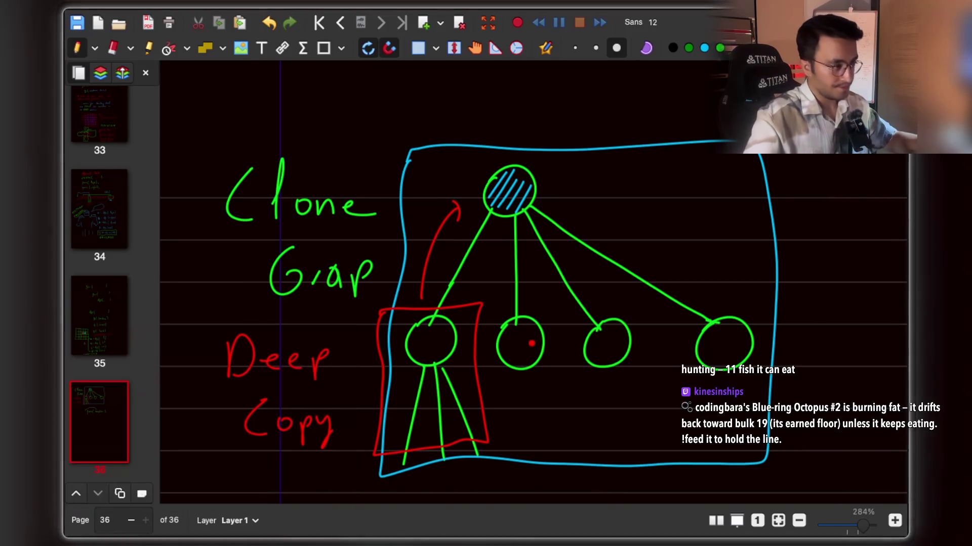
pyautogui.scroll(-3, 525, 341)
pyautogui.scroll(-5, 526, 341)
pyautogui.scroll(3, 532, 282)
pyautogui.scroll(-3, 527, 286)
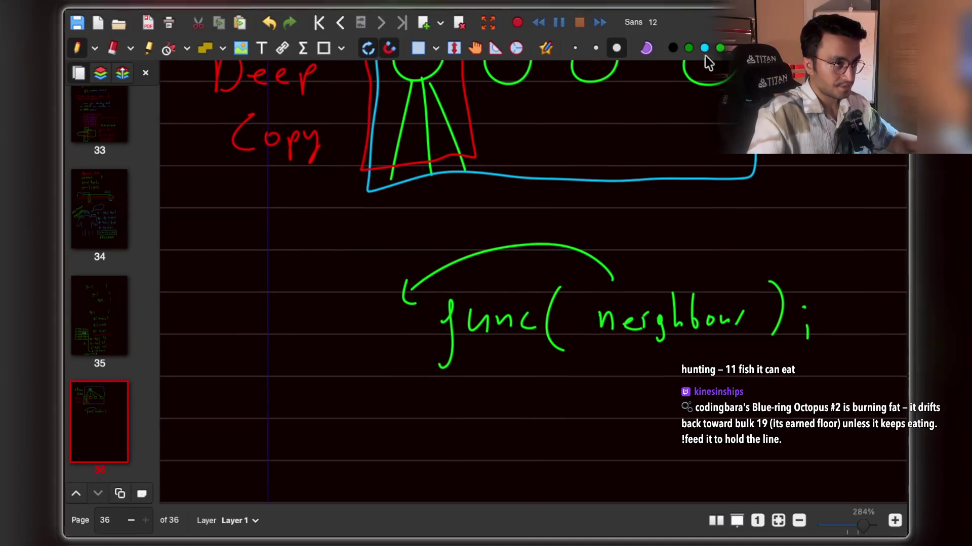
pyautogui.scroll(2, 591, 296)
pyautogui.scroll(1, 591, 296)
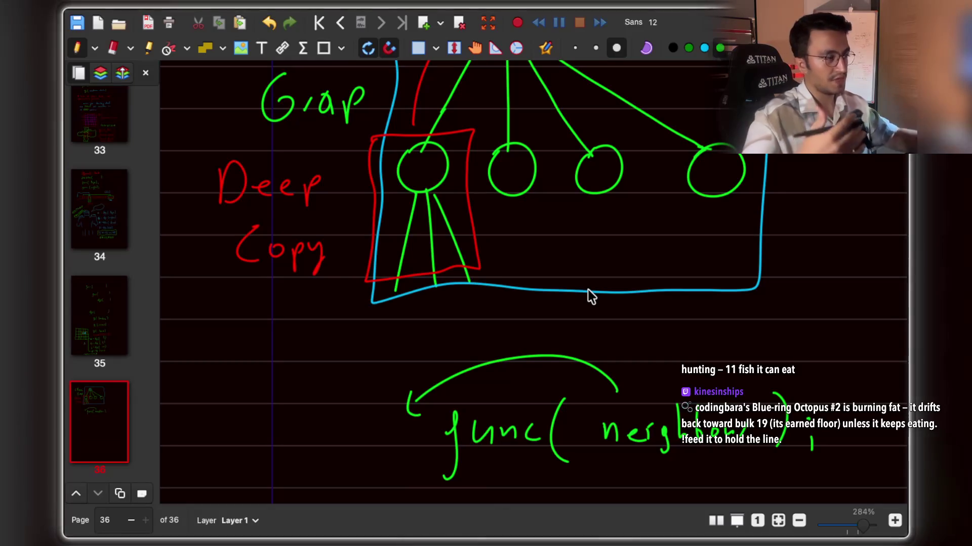
pyautogui.scroll(1, 588, 290)
pyautogui.scroll(-10, 586, 293)
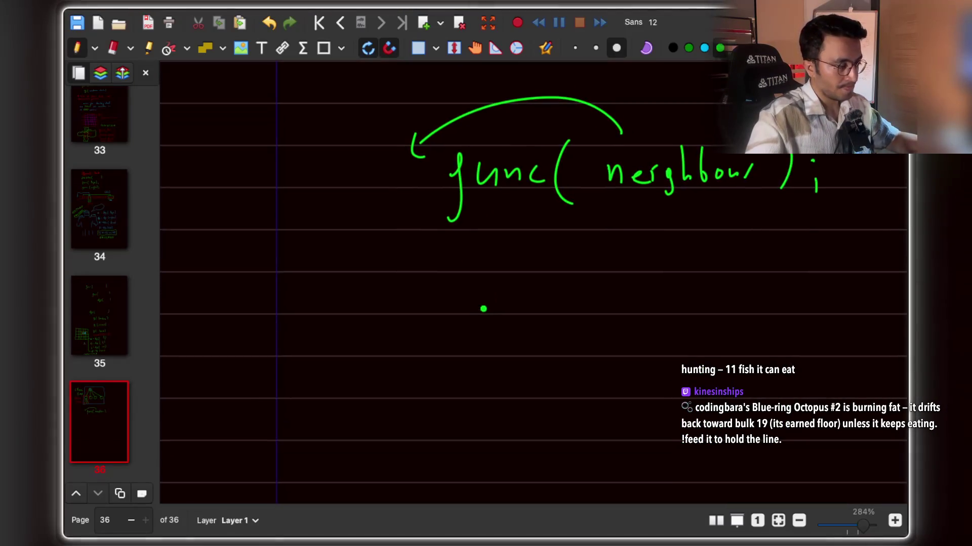
# Handwrite 'for( : neighbours)' below the func( neighbour ); line.
pyautogui.moveTo(400, 316); pyautogui.dragTo(388, 354)
pyautogui.moveTo(416, 312); pyautogui.dragTo(441, 318)
pyautogui.moveTo(470, 286); pyautogui.dragTo(465, 348)
pyautogui.hscroll(2, 495, 334)
pyautogui.scroll(-1, 496, 335)
pyautogui.moveTo(617, 294)
pyautogui.mouseDown()
pyautogui.moveTo(656, 287)
pyautogui.moveTo(680, 314)
pyautogui.mouseUp()
pyautogui.moveTo(702, 259)
pyautogui.mouseDown()
pyautogui.moveTo(695, 276)
pyautogui.moveTo(711, 295)
pyautogui.moveTo(732, 296)
pyautogui.mouseUp()
pyautogui.moveTo(739, 286)
pyautogui.mouseDown()
pyautogui.moveTo(744, 296)
pyautogui.moveTo(791, 279)
pyautogui.moveTo(802, 310)
pyautogui.mouseUp()
# Add two grandchildren under the third child, one under the fourth, and a dotted line under the second.
pyautogui.scroll(5, 606, 185)
pyautogui.scroll(4, 606, 185)
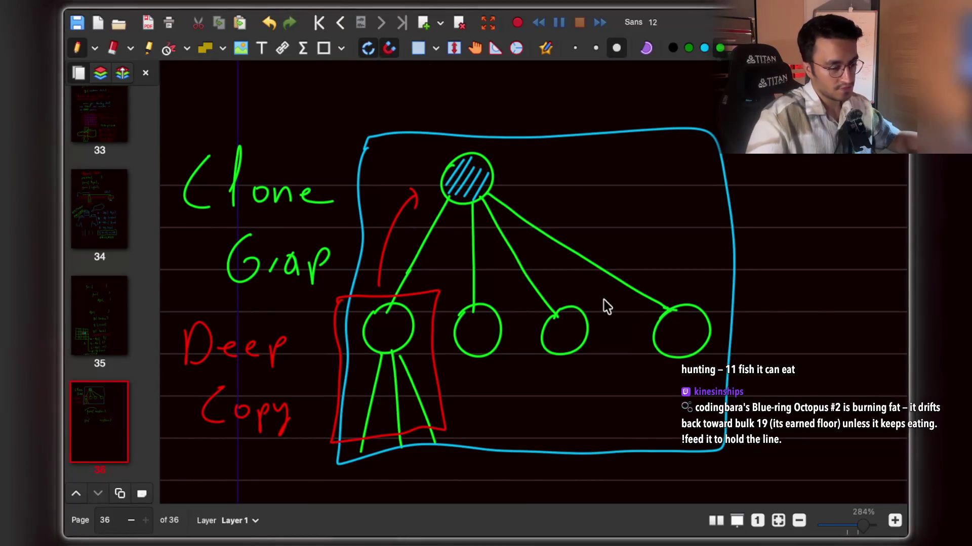
pyautogui.scroll(-2, 603, 300)
pyautogui.moveTo(531, 310); pyautogui.dragTo(524, 374)
pyautogui.moveTo(543, 303)
pyautogui.mouseDown()
pyautogui.moveTo(561, 362)
pyautogui.moveTo(525, 371)
pyautogui.moveTo(532, 375)
pyautogui.mouseUp()
pyautogui.moveTo(555, 369); pyautogui.dragTo(554, 369)
pyautogui.moveTo(664, 312)
pyautogui.mouseDown()
pyautogui.moveTo(667, 360)
pyautogui.moveTo(673, 353)
pyautogui.mouseUp()
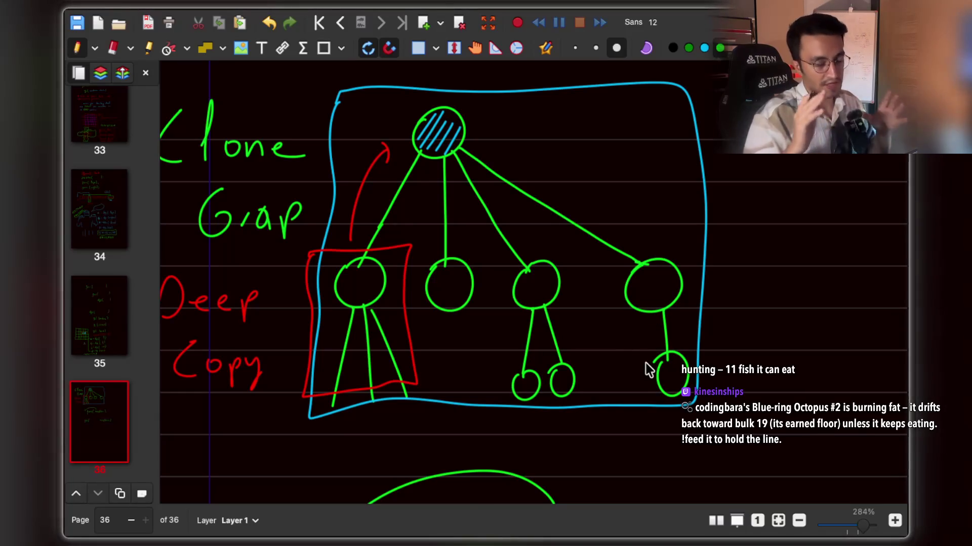
pyautogui.moveTo(457, 335); pyautogui.dragTo(457, 345)
pyautogui.moveTo(459, 352); pyautogui.dragTo(459, 360)
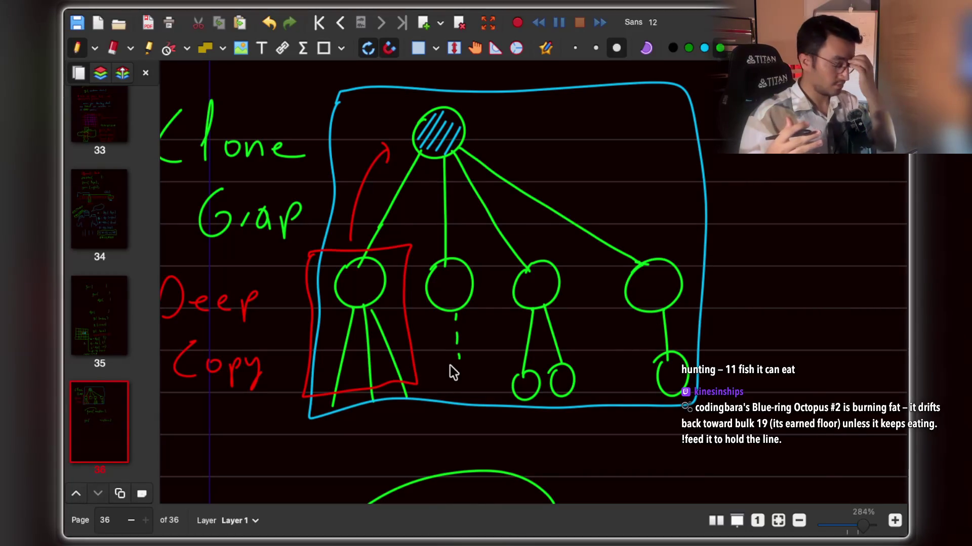
pyautogui.scroll(-10, 548, 417)
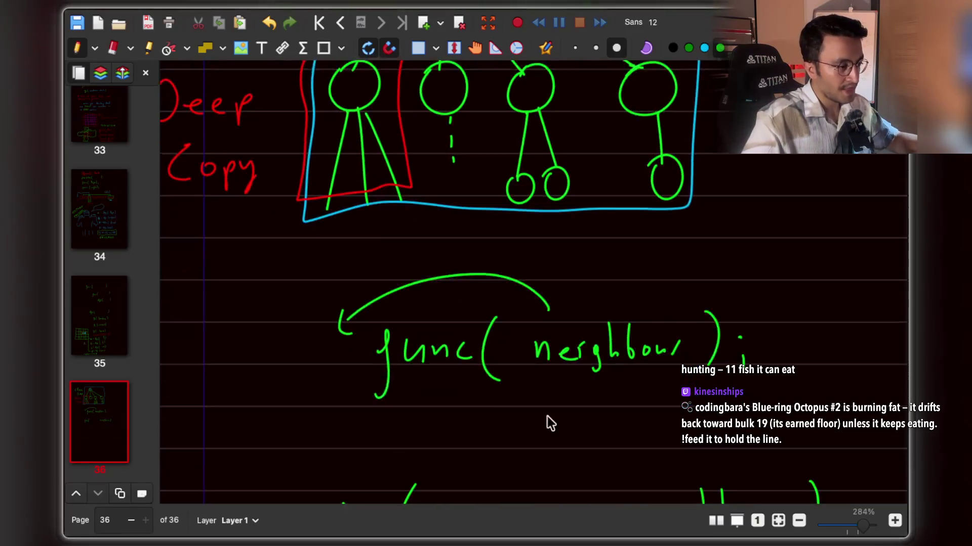
# Write 'n' as the loop variable so the line reads for( n : neighbours).
pyautogui.hscroll(-2, 622, 307)
pyautogui.scroll(1, 623, 307)
pyautogui.moveTo(483, 363); pyautogui.dragTo(500, 363)
pyautogui.hscroll(-2, 455, 297)
pyautogui.scroll(2, 456, 298)
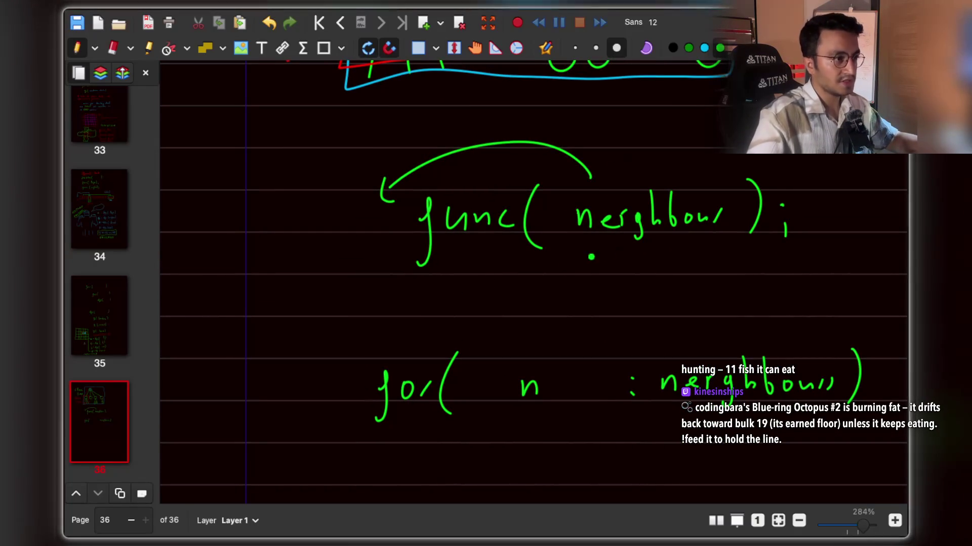
pyautogui.scroll(-1, 335, 311)
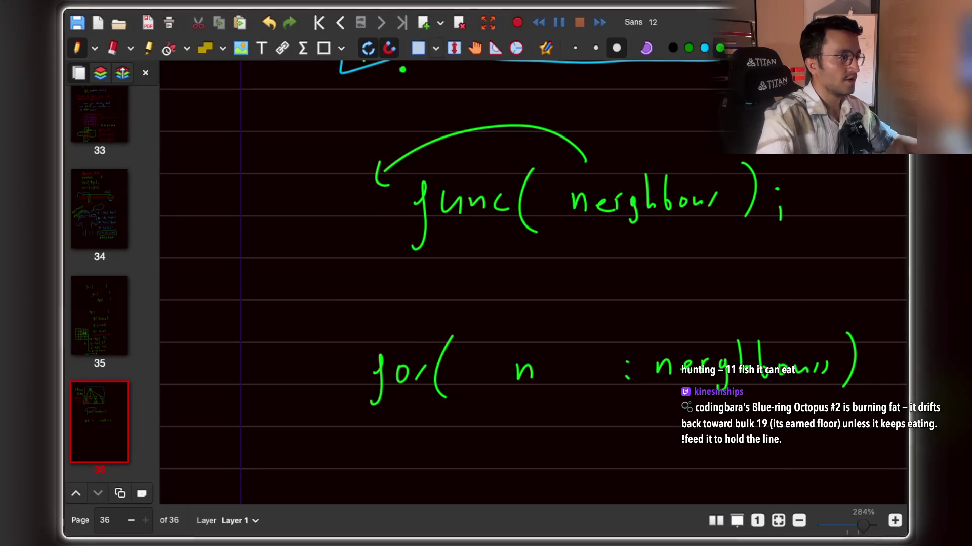
# Handwrite a new 'func( )' line above the for loop.
pyautogui.moveTo(320, 284)
pyautogui.mouseDown()
pyautogui.moveTo(328, 308)
pyautogui.moveTo(320, 319)
pyautogui.moveTo(386, 299)
pyautogui.mouseUp()
pyautogui.moveTo(404, 286)
pyautogui.mouseDown()
pyautogui.moveTo(398, 298)
pyautogui.moveTo(407, 302)
pyautogui.mouseUp()
pyautogui.moveTo(444, 265); pyautogui.dragTo(444, 301)
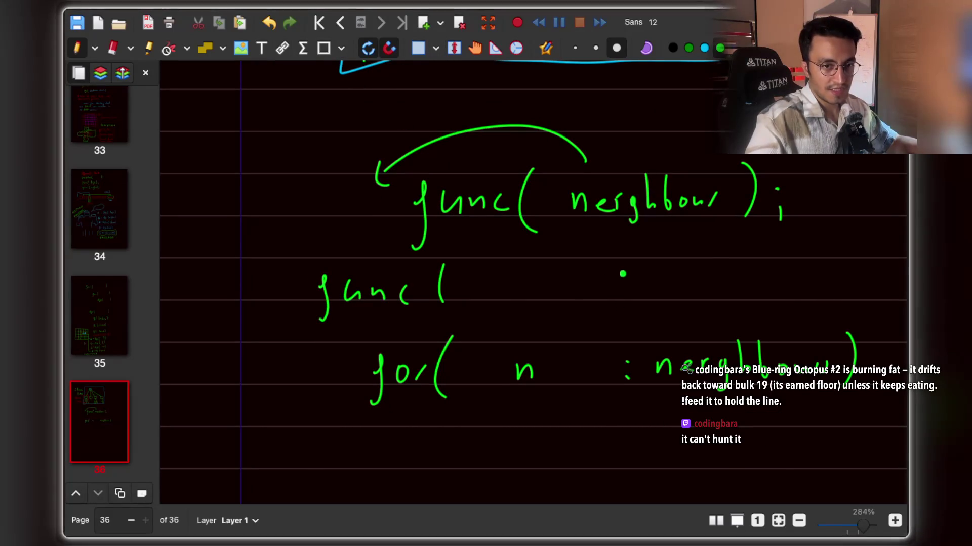
pyautogui.moveTo(836, 247); pyautogui.dragTo(837, 288)
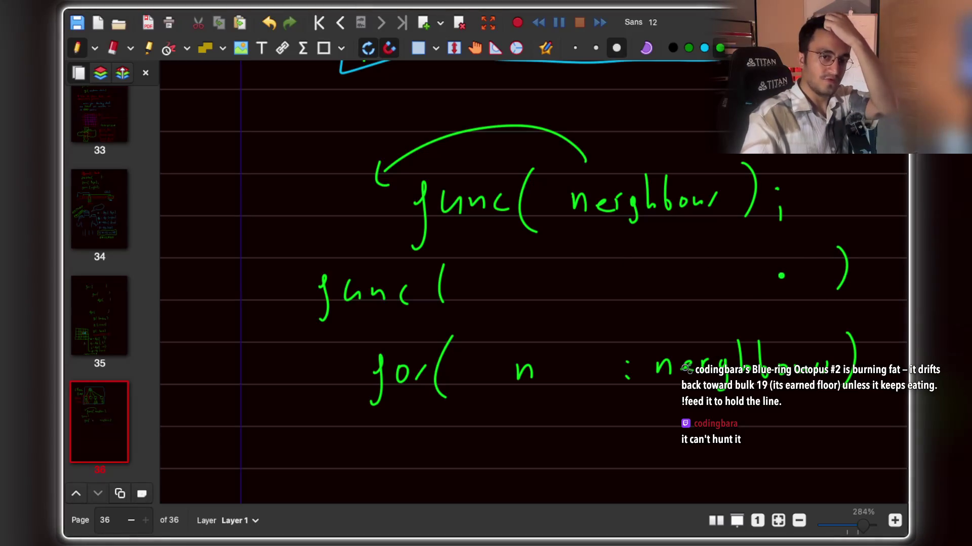
pyautogui.click(418, 48)
# Rectangle-select the func( ) and for( n : neighbours) lines and move them lower on the page.
pyautogui.scroll(-1, 469, 291)
pyautogui.moveTo(312, 396)
pyautogui.mouseDown()
pyautogui.moveTo(708, 433)
pyautogui.moveTo(874, 224)
pyautogui.moveTo(847, 217)
pyautogui.moveTo(860, 215)
pyautogui.mouseUp()
pyautogui.moveTo(677, 293)
pyautogui.mouseDown()
pyautogui.moveTo(678, 373)
pyautogui.moveTo(672, 314)
pyautogui.moveTo(686, 300)
pyautogui.mouseUp()
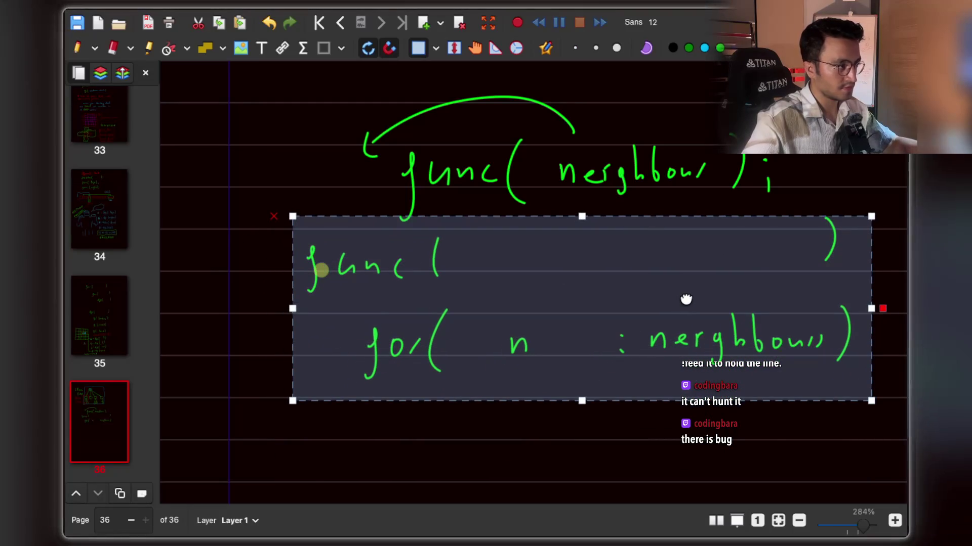
pyautogui.click(526, 431)
pyautogui.moveTo(265, 436)
pyautogui.mouseDown()
pyautogui.moveTo(856, 347)
pyautogui.moveTo(867, 216)
pyautogui.mouseUp()
pyautogui.moveTo(320, 271); pyautogui.dragTo(321, 365)
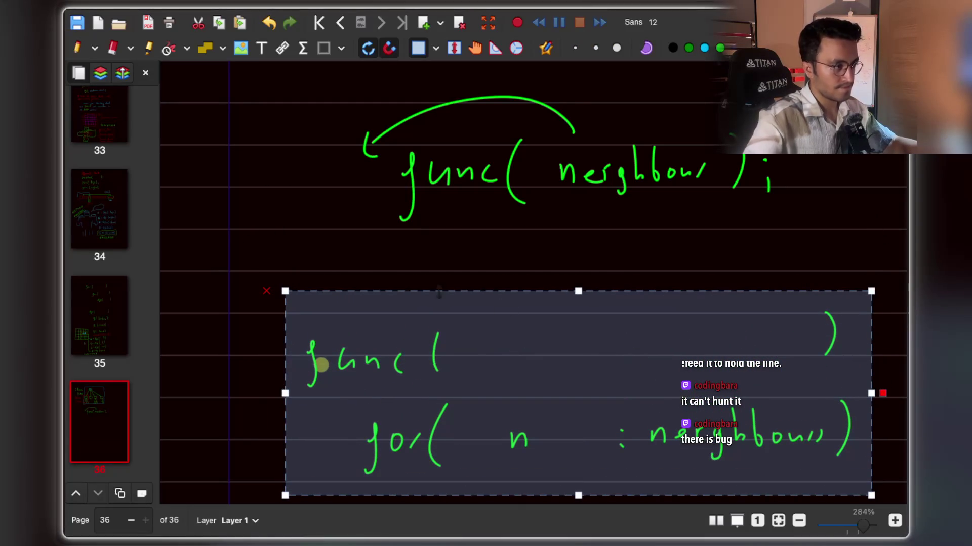
pyautogui.scroll(-5, 540, 280)
pyautogui.moveTo(540, 279); pyautogui.dragTo(548, 334)
pyautogui.click(383, 156)
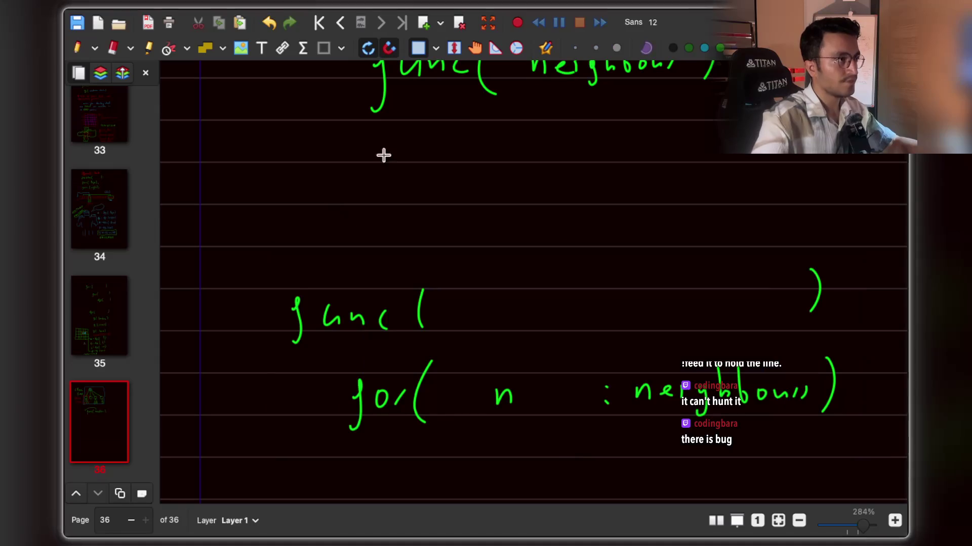
# Return to the pen, then rectangle-select the for( n : neighbours) line on its own.
pyautogui.click(78, 48)
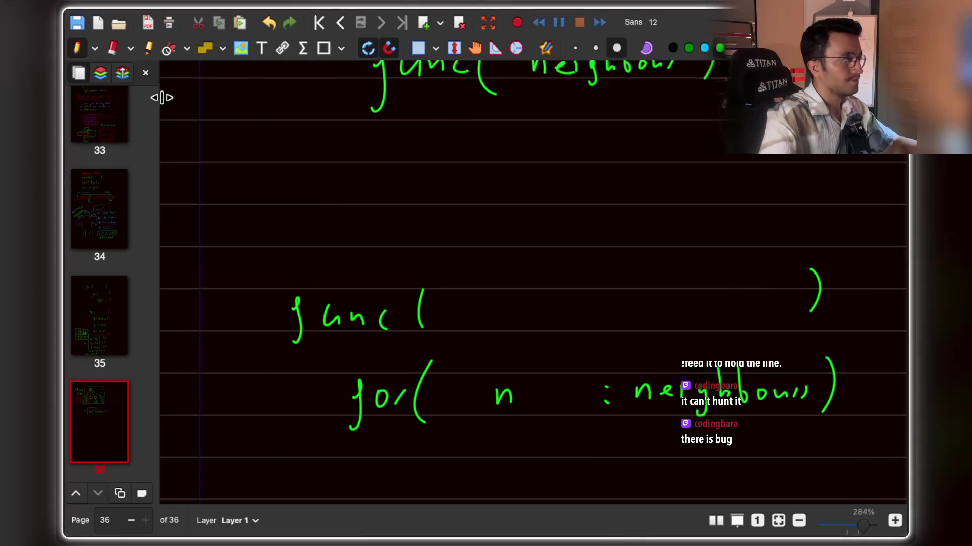
pyautogui.scroll(-5, 602, 332)
pyautogui.scroll(-2, 585, 273)
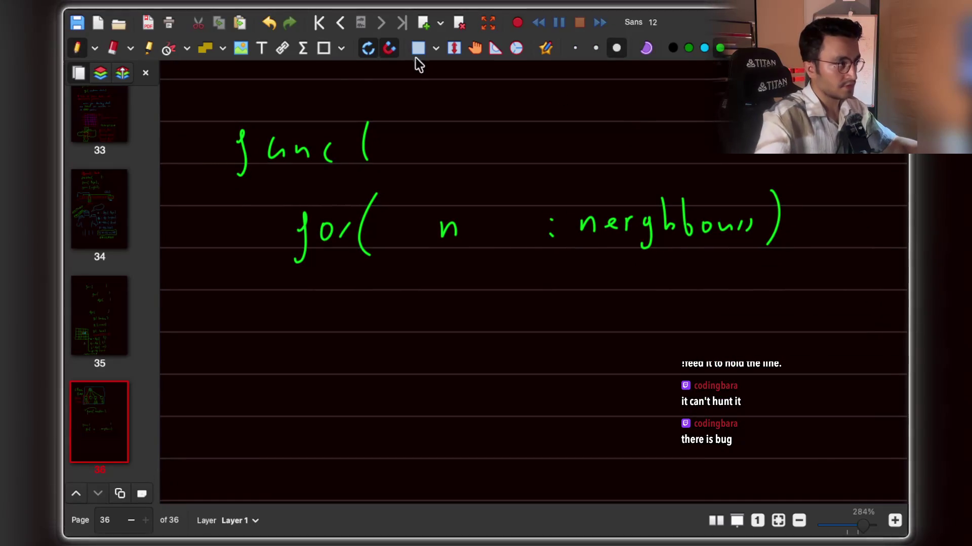
pyautogui.click(418, 48)
pyautogui.moveTo(291, 288)
pyautogui.mouseDown()
pyautogui.moveTo(672, 298)
pyautogui.moveTo(796, 189)
pyautogui.moveTo(804, 168)
pyautogui.mouseUp()
# Move the for(n : neighbours) line lower to leave room beneath it.
pyautogui.moveTo(759, 229); pyautogui.dragTo(760, 282)
pyautogui.click(816, 184)
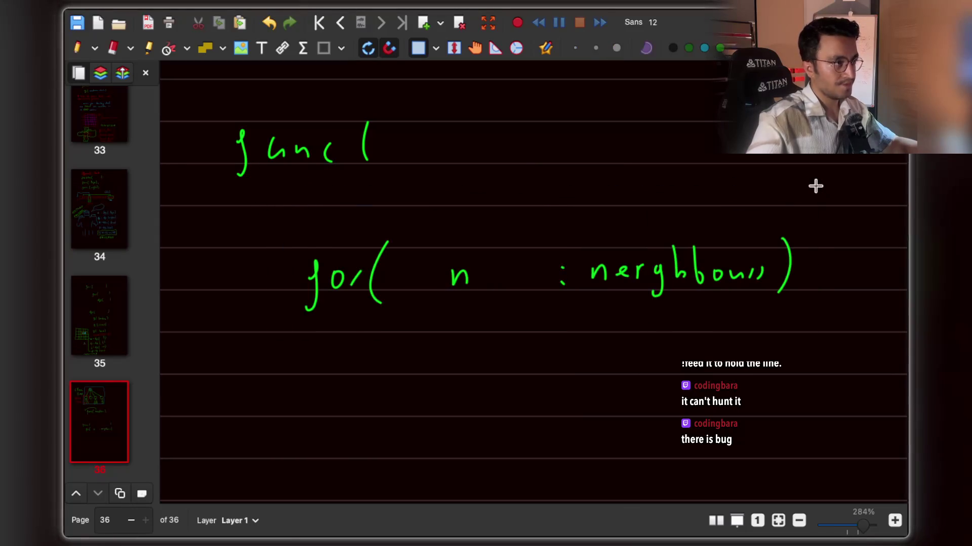
pyautogui.click(76, 48)
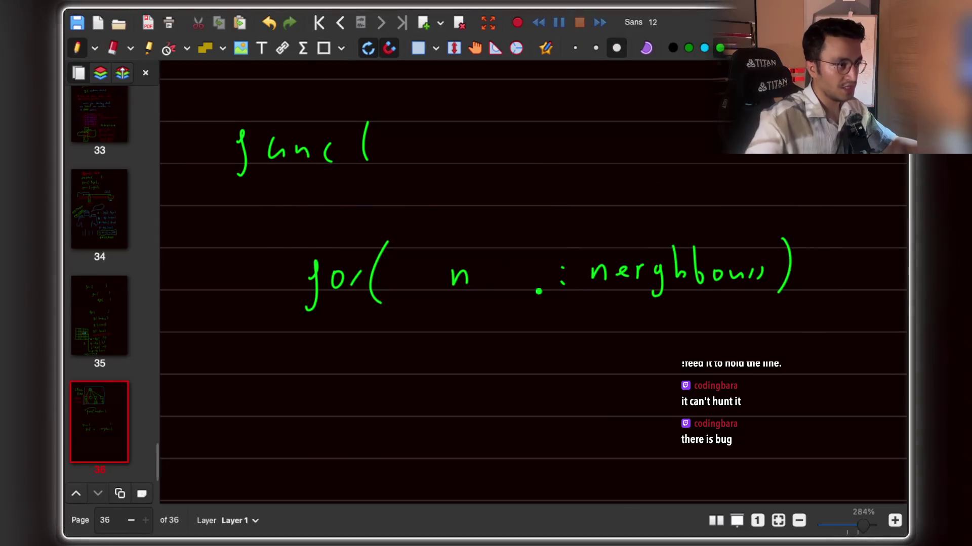
pyautogui.scroll(-3, 514, 321)
pyautogui.scroll(-1, 489, 319)
# Handwrite 'func(n);' with the pen below the for line.
pyautogui.moveTo(480, 298)
pyautogui.mouseDown()
pyautogui.moveTo(471, 309)
pyautogui.moveTo(503, 304)
pyautogui.moveTo(508, 318)
pyautogui.moveTo(612, 320)
pyautogui.moveTo(614, 306)
pyautogui.moveTo(625, 325)
pyautogui.mouseUp()
pyautogui.moveTo(639, 281); pyautogui.dragTo(647, 335)
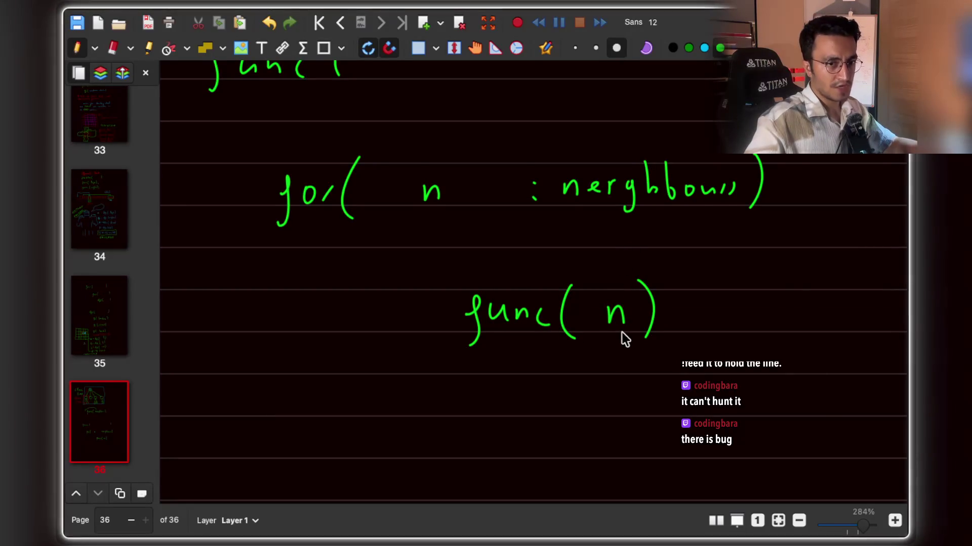
pyautogui.scroll(-3, 623, 336)
pyautogui.moveTo(666, 288); pyautogui.dragTo(660, 306)
pyautogui.scroll(-2, 632, 332)
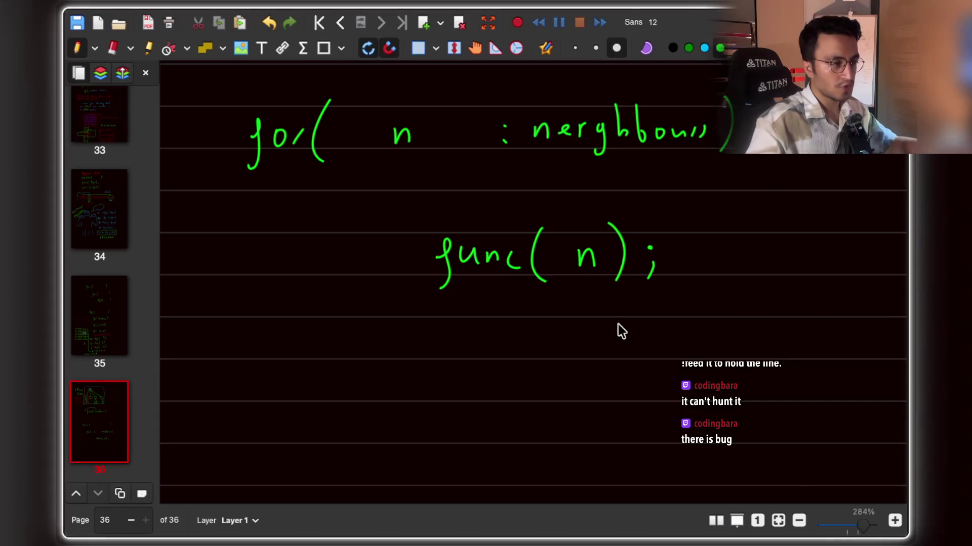
pyautogui.hscroll(-2, 618, 324)
pyautogui.scroll(1, 618, 324)
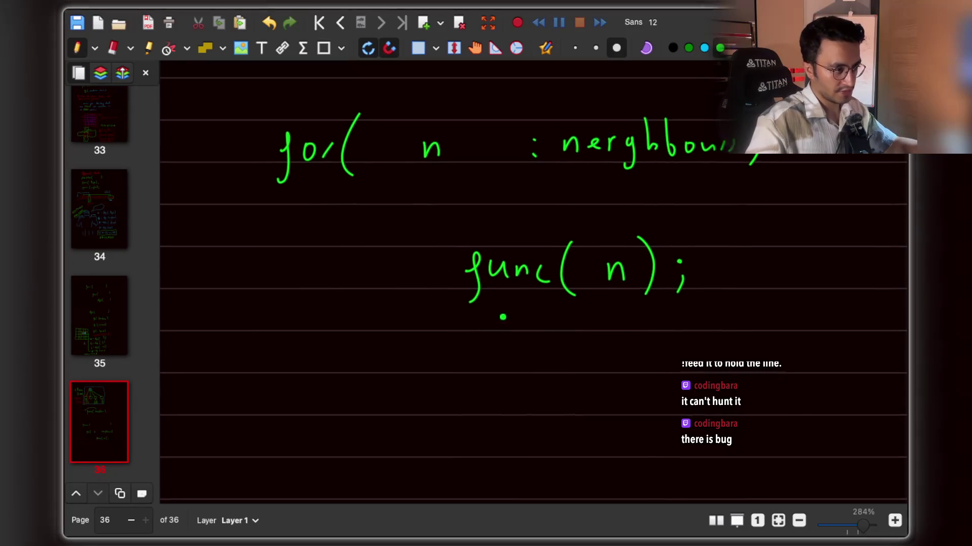
pyautogui.scroll(3, 515, 254)
pyautogui.hscroll(-3, 516, 254)
pyautogui.hscroll(5, 520, 254)
pyautogui.hscroll(1, 547, 324)
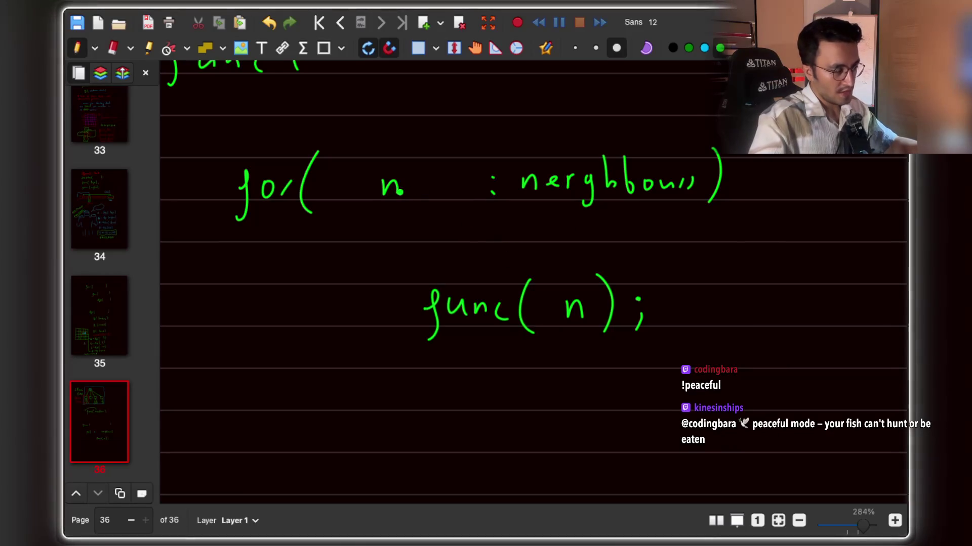
# Draw a curved arrow over the call and add 'n =' before func to finish 'n = func(n);'.
pyautogui.moveTo(511, 262)
pyautogui.mouseDown()
pyautogui.moveTo(412, 251)
pyautogui.moveTo(399, 283)
pyautogui.mouseUp()
pyautogui.hscroll(-5, 543, 289)
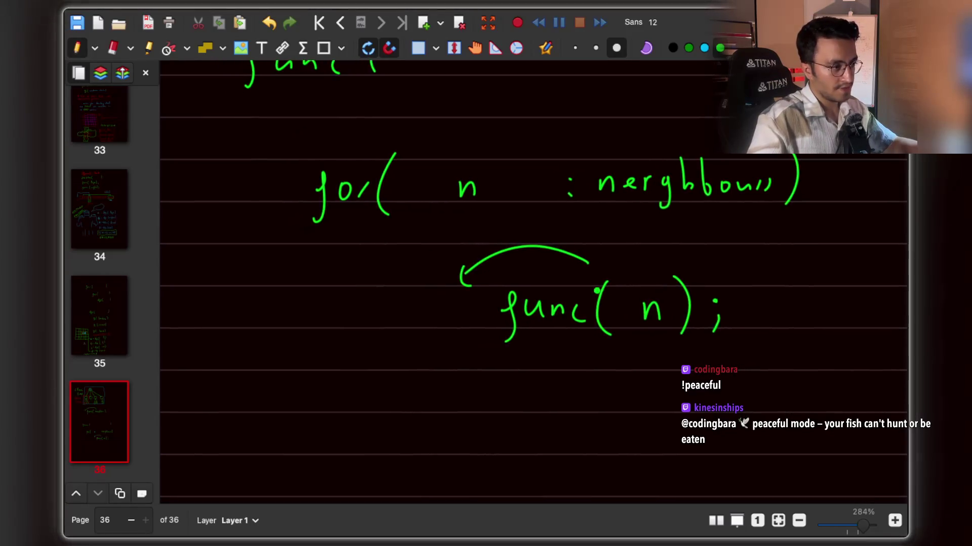
pyautogui.hscroll(-1, 597, 291)
pyautogui.moveTo(481, 318); pyautogui.dragTo(493, 318)
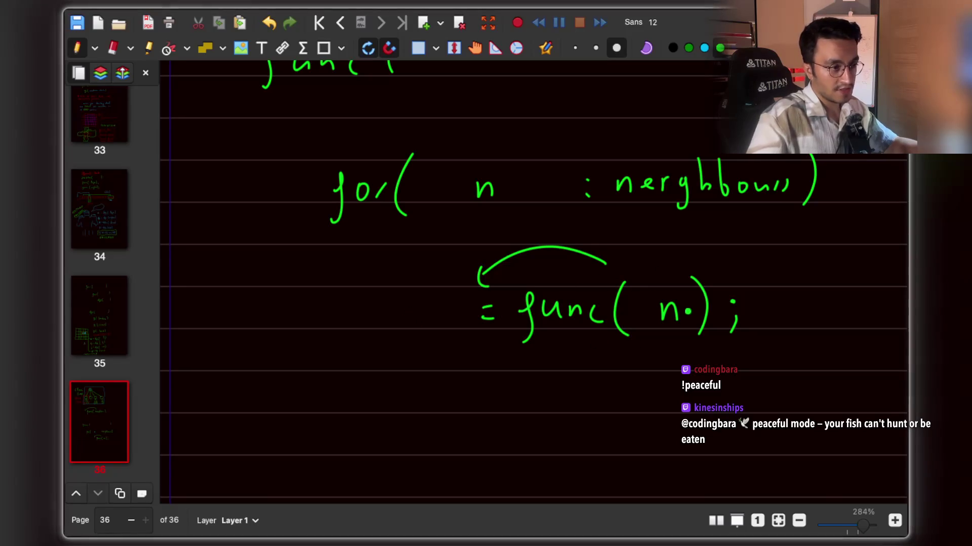
pyautogui.moveTo(395, 306); pyautogui.dragTo(419, 326)
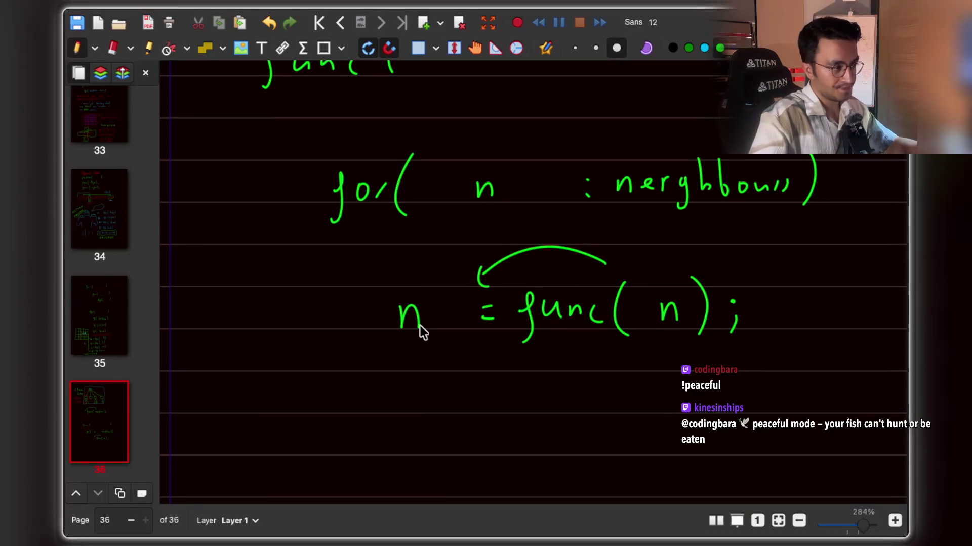
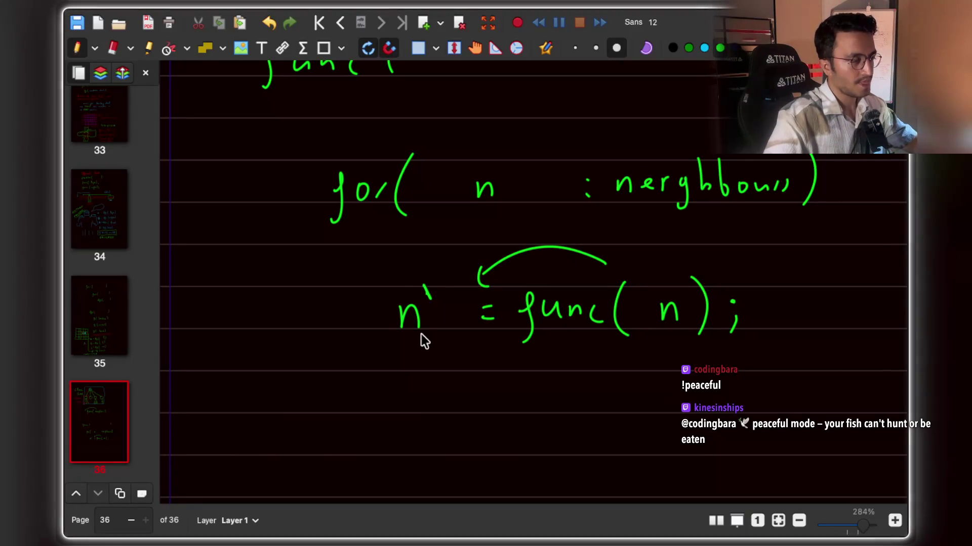
# Handwrite 'node' after func( and above 'neighbours' with the green pen.
pyautogui.scroll(-2, 421, 334)
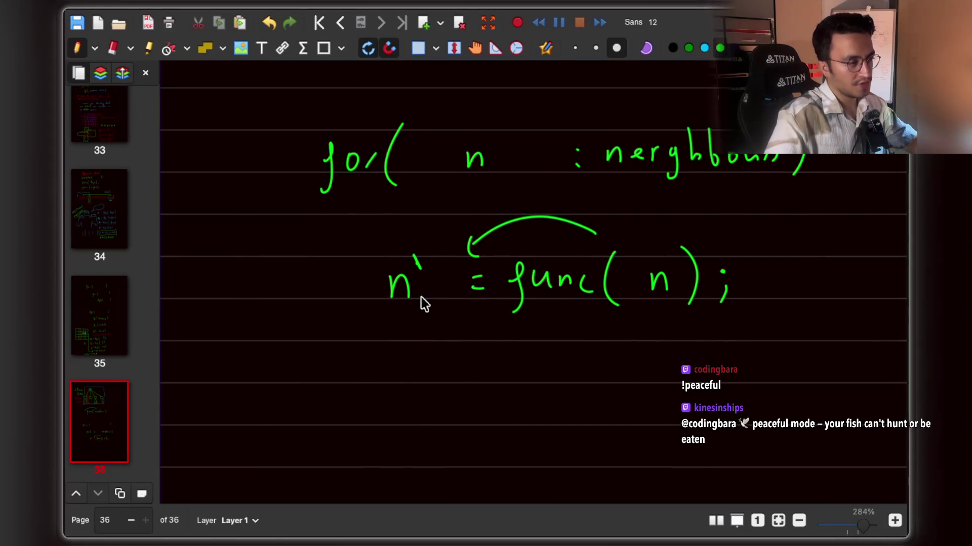
pyautogui.scroll(8, 424, 303)
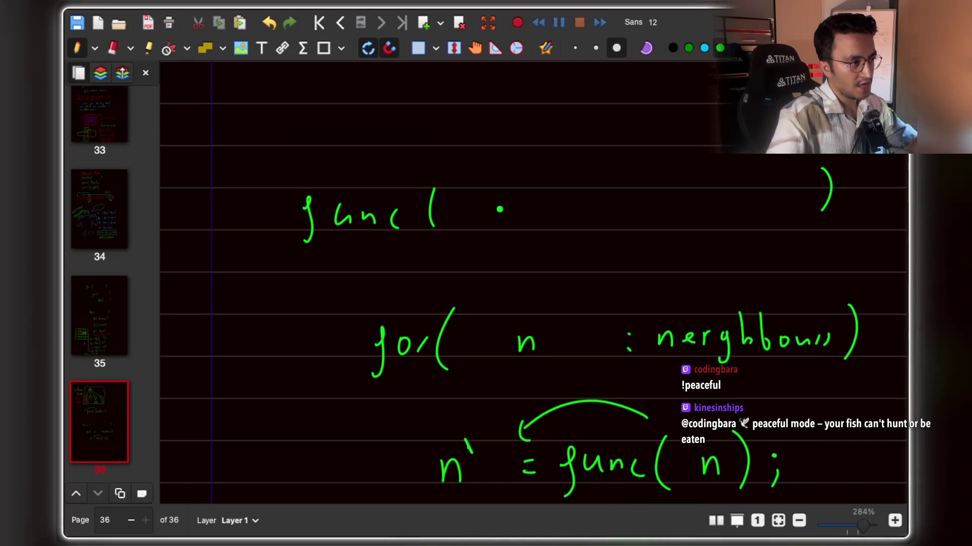
pyautogui.moveTo(496, 211)
pyautogui.mouseDown()
pyautogui.moveTo(534, 206)
pyautogui.moveTo(559, 222)
pyautogui.moveTo(582, 215)
pyautogui.mouseUp()
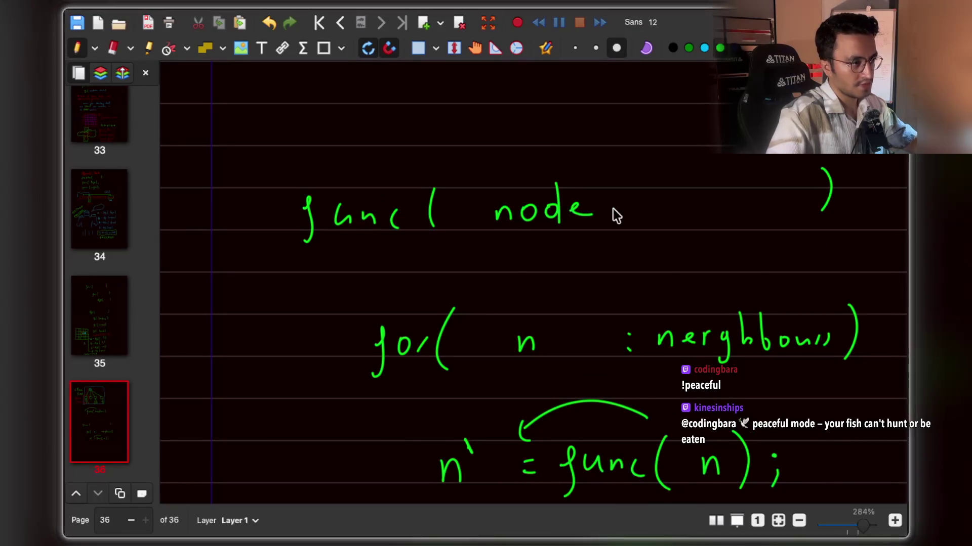
pyautogui.scroll(-3, 613, 212)
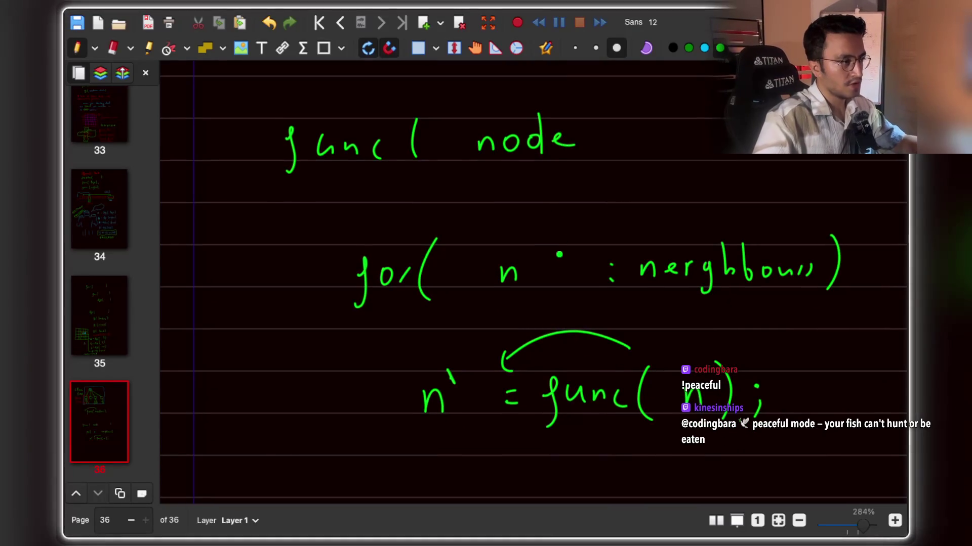
pyautogui.scroll(-1, 567, 216)
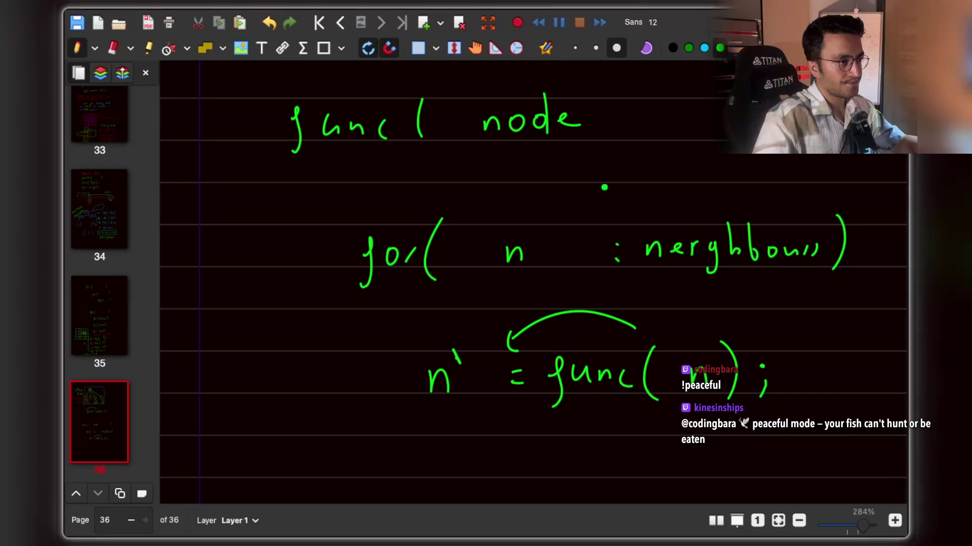
pyautogui.moveTo(649, 220); pyautogui.dragTo(658, 219)
pyautogui.moveTo(667, 208)
pyautogui.mouseDown()
pyautogui.moveTo(684, 215)
pyautogui.moveTo(691, 192)
pyautogui.mouseUp()
pyautogui.moveTo(706, 209); pyautogui.dragTo(708, 211)
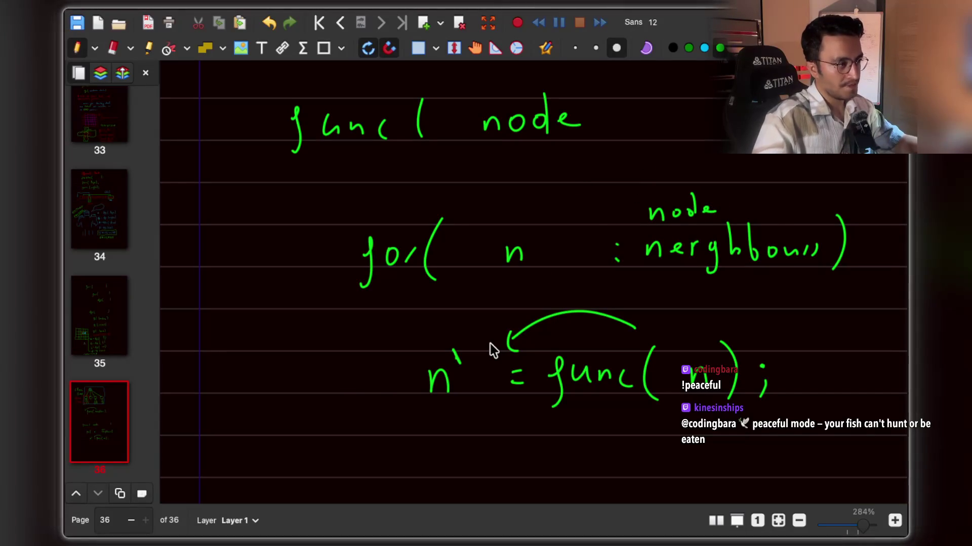
pyautogui.scroll(-1, 493, 349)
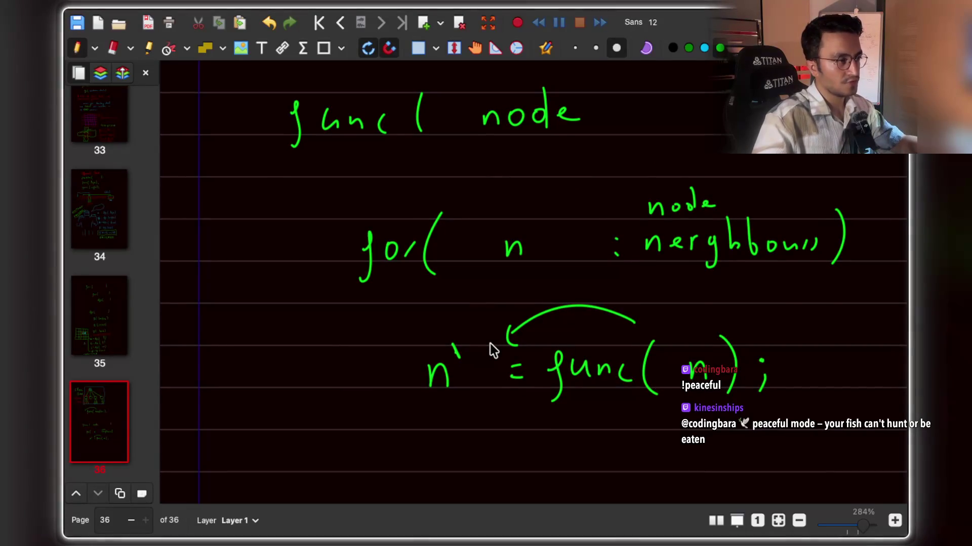
pyautogui.scroll(5, 494, 350)
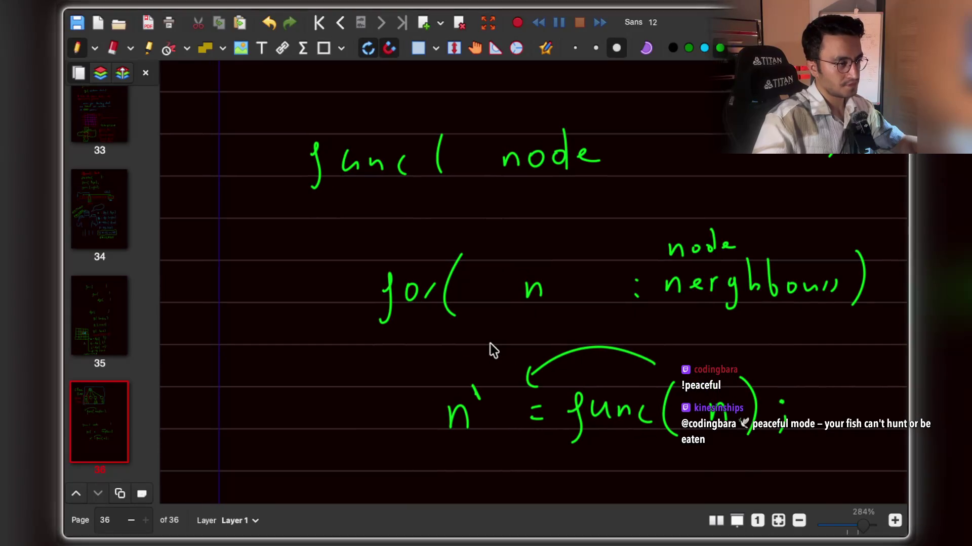
pyautogui.scroll(-6, 490, 344)
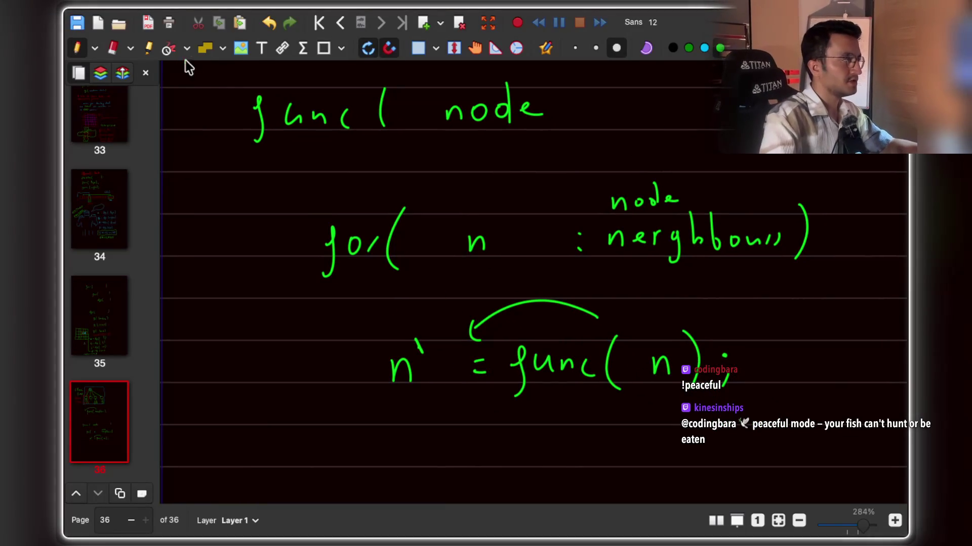
# Rectangle-select the for loop and assignment lines and move them down to leave a gap.
pyautogui.click(418, 48)
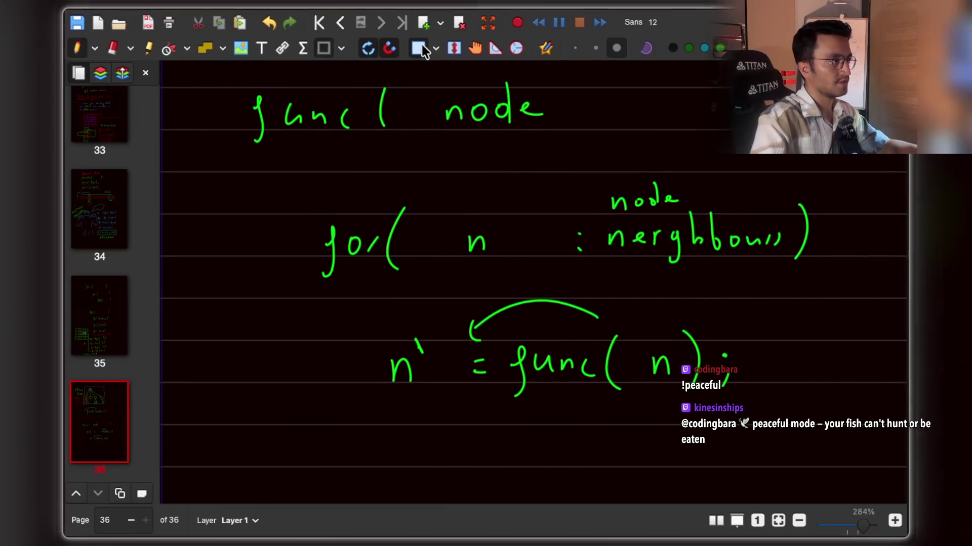
pyautogui.moveTo(291, 434)
pyautogui.mouseDown()
pyautogui.moveTo(523, 458)
pyautogui.moveTo(835, 191)
pyautogui.moveTo(820, 175)
pyautogui.mouseUp()
pyautogui.scroll(-4, 764, 238)
pyautogui.click(737, 182)
pyautogui.scroll(5, 522, 131)
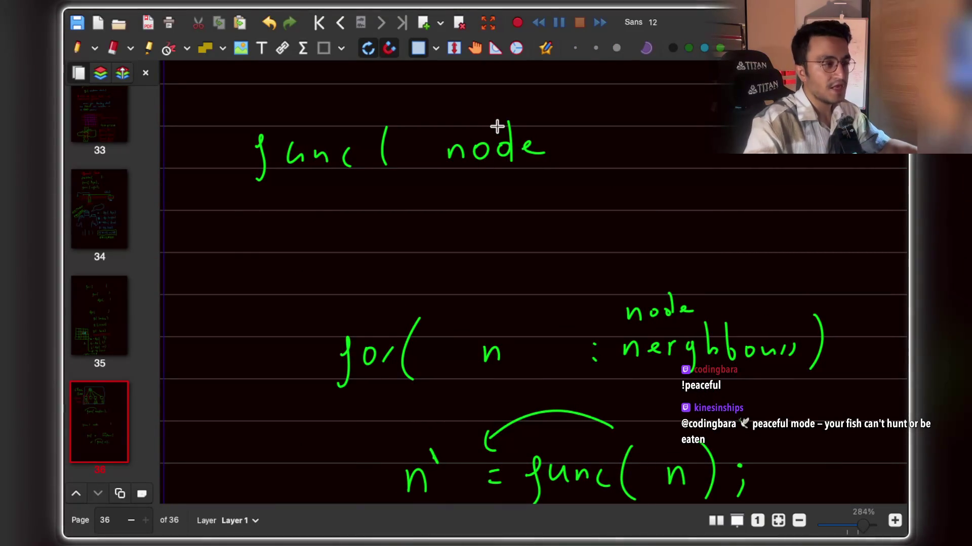
# Sketch a small rectangle and diagonal line in the gap, then erase them.
pyautogui.click(77, 50)
pyautogui.moveTo(510, 243); pyautogui.dragTo(523, 244)
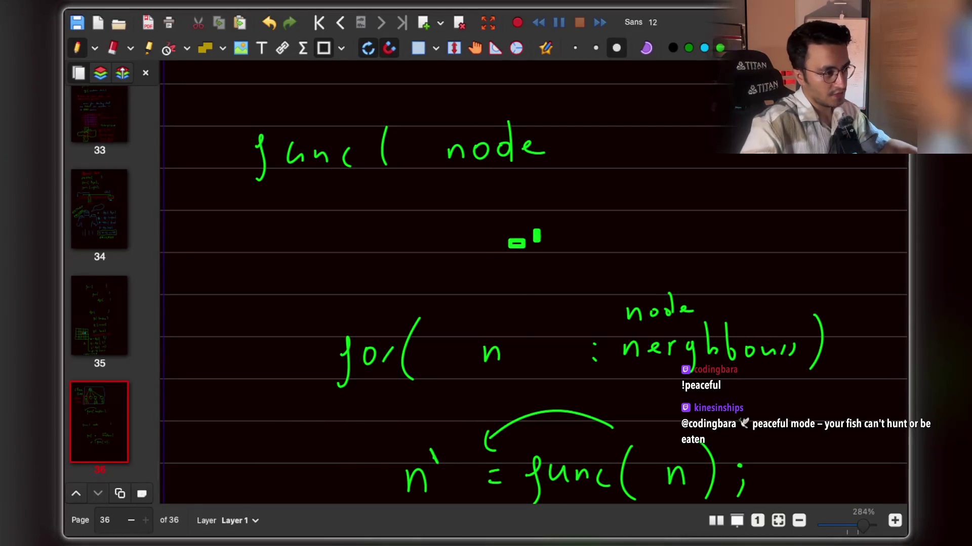
pyautogui.hotkey('ctrl', 'z')
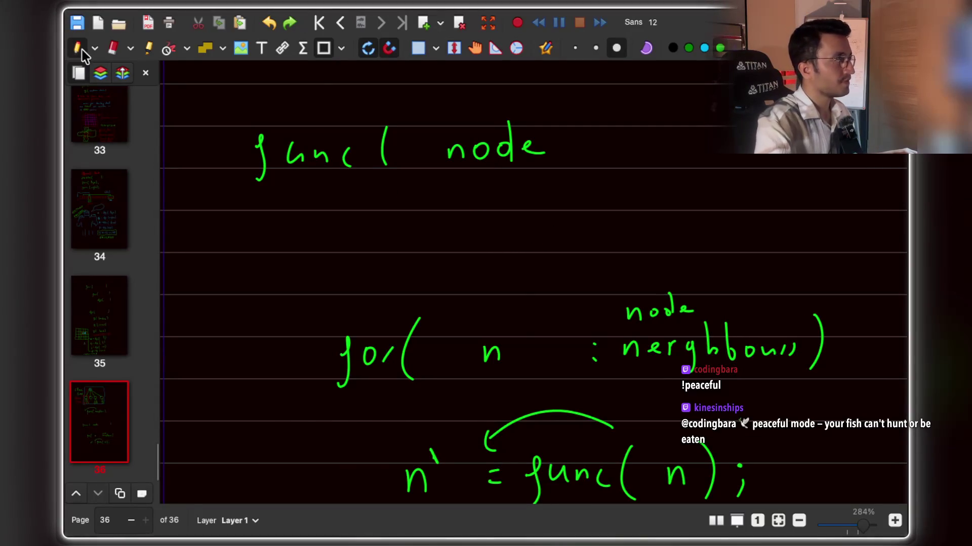
pyautogui.moveTo(353, 248); pyautogui.dragTo(414, 276)
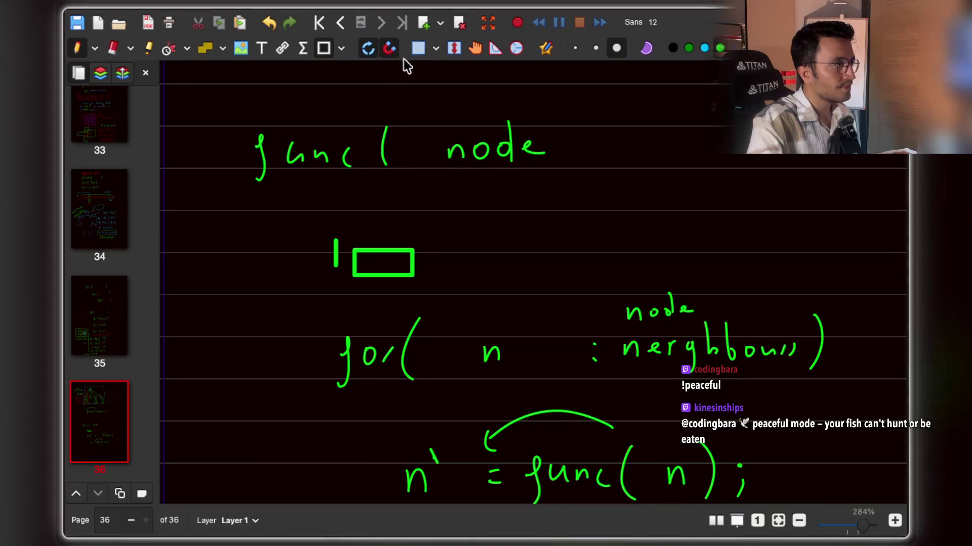
pyautogui.moveTo(452, 233); pyautogui.dragTo(488, 261)
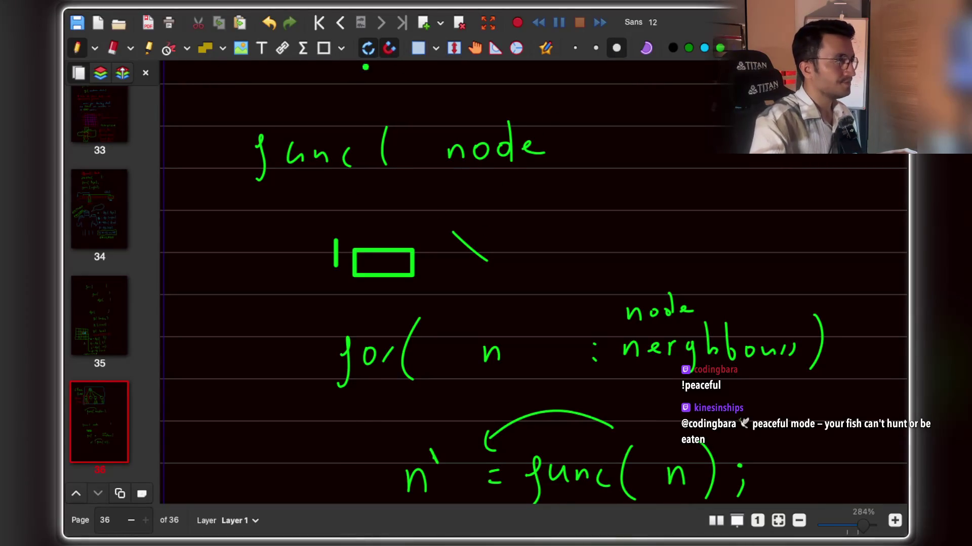
pyautogui.click(112, 48)
pyautogui.moveTo(315, 251)
pyautogui.mouseDown()
pyautogui.moveTo(527, 244)
pyautogui.moveTo(630, 209)
pyautogui.moveTo(677, 241)
pyautogui.mouseUp()
# Handwrite 'new Node(node.val)' in green and close the 'func( node' parenthesis.
pyautogui.hotkey('ctrl', 'shift', 'p')
pyautogui.moveTo(686, 236); pyautogui.dragTo(701, 230)
pyautogui.hscroll(4, 688, 237)
pyautogui.scroll(1, 688, 238)
pyautogui.moveTo(682, 126); pyautogui.dragTo(682, 168)
pyautogui.moveTo(633, 222); pyautogui.dragTo(633, 277)
pyautogui.moveTo(658, 255)
pyautogui.mouseDown()
pyautogui.moveTo(665, 248)
pyautogui.moveTo(691, 258)
pyautogui.moveTo(714, 228)
pyautogui.moveTo(740, 257)
pyautogui.moveTo(770, 241)
pyautogui.moveTo(802, 253)
pyautogui.mouseUp()
pyautogui.click(742, 255)
pyautogui.moveTo(808, 217)
pyautogui.mouseDown()
pyautogui.moveTo(810, 259)
pyautogui.moveTo(830, 257)
pyautogui.mouseUp()
pyautogui.hscroll(-5, 708, 238)
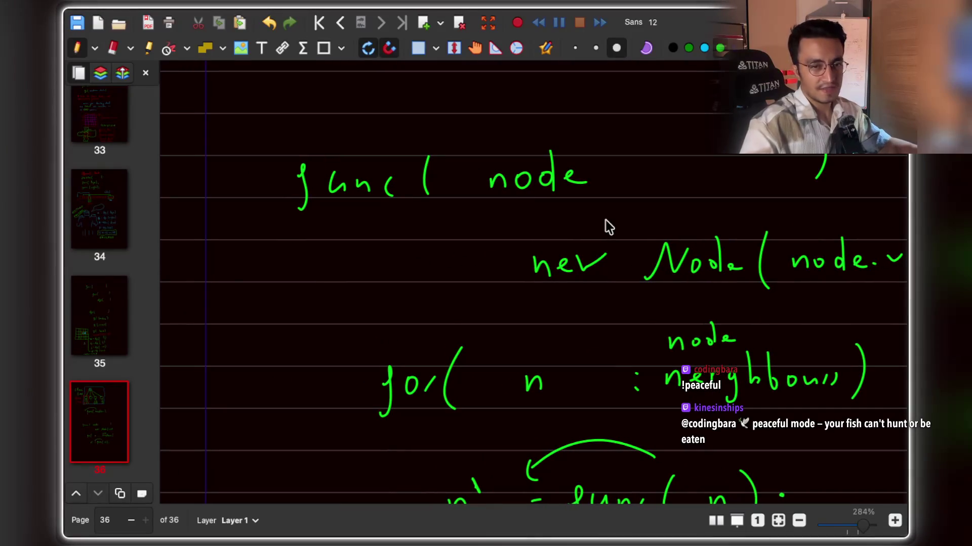
pyautogui.hscroll(2, 608, 226)
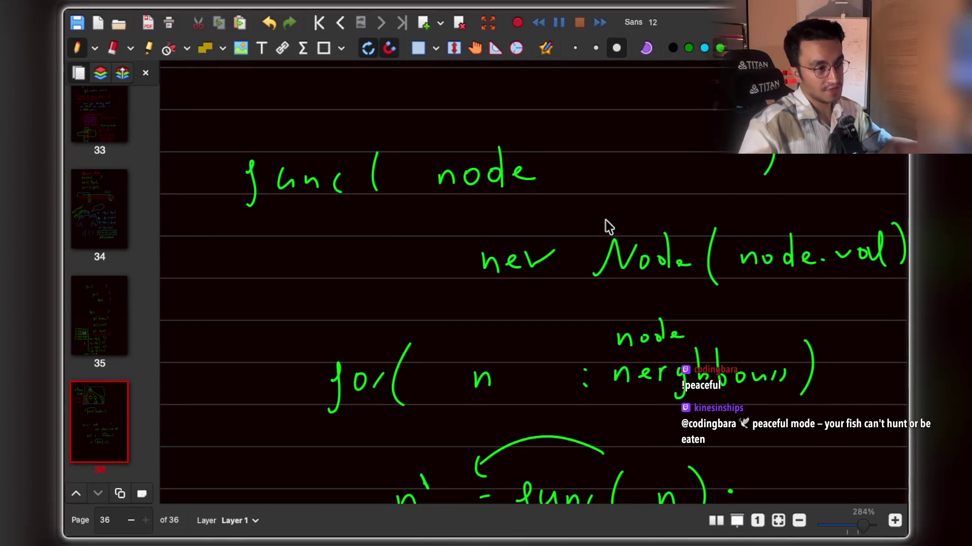
pyautogui.hscroll(-2, 393, 276)
# Add '=' and the type 'Node' at the line start, then write the variable name 'copy'.
pyautogui.moveTo(481, 246); pyautogui.dragTo(493, 246)
pyautogui.moveTo(480, 253); pyautogui.dragTo(492, 253)
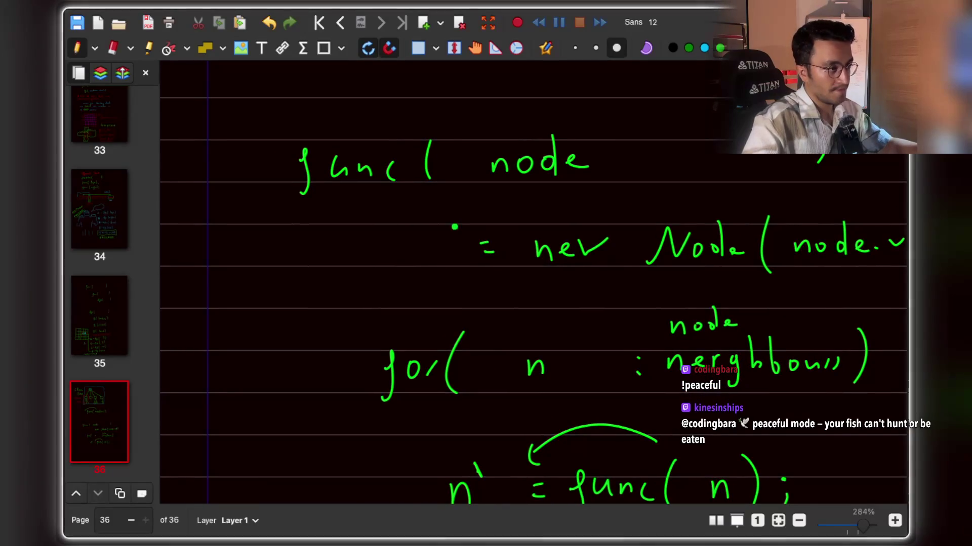
pyautogui.hscroll(-3, 455, 225)
pyautogui.moveTo(303, 260)
pyautogui.mouseDown()
pyautogui.moveTo(325, 232)
pyautogui.moveTo(349, 231)
pyautogui.mouseUp()
pyautogui.moveTo(352, 248); pyautogui.dragTo(351, 256)
pyautogui.moveTo(369, 250)
pyautogui.mouseDown()
pyautogui.moveTo(368, 228)
pyautogui.moveTo(374, 259)
pyautogui.mouseUp()
pyautogui.moveTo(379, 253); pyautogui.dragTo(391, 256)
pyautogui.click(453, 251)
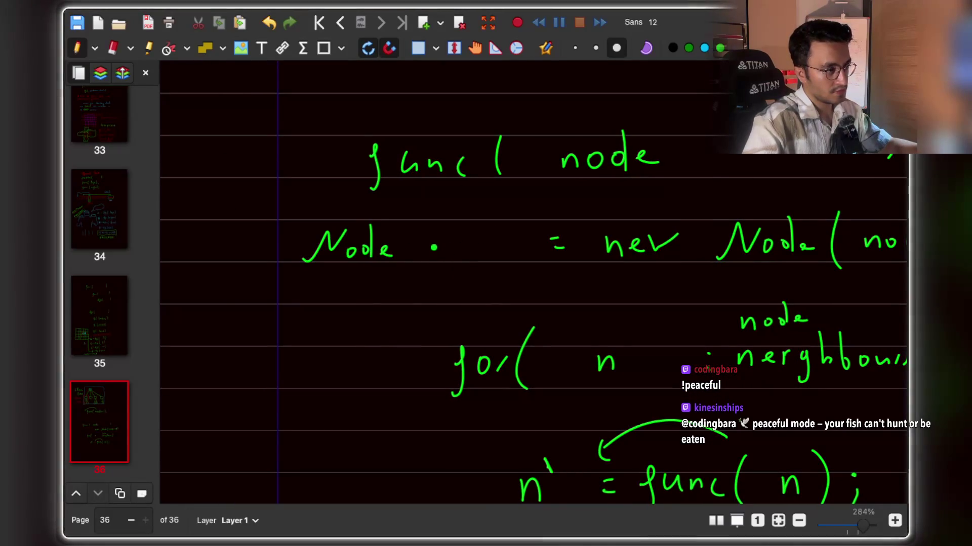
pyautogui.hscroll(5, 428, 363)
pyautogui.hscroll(-3, 440, 386)
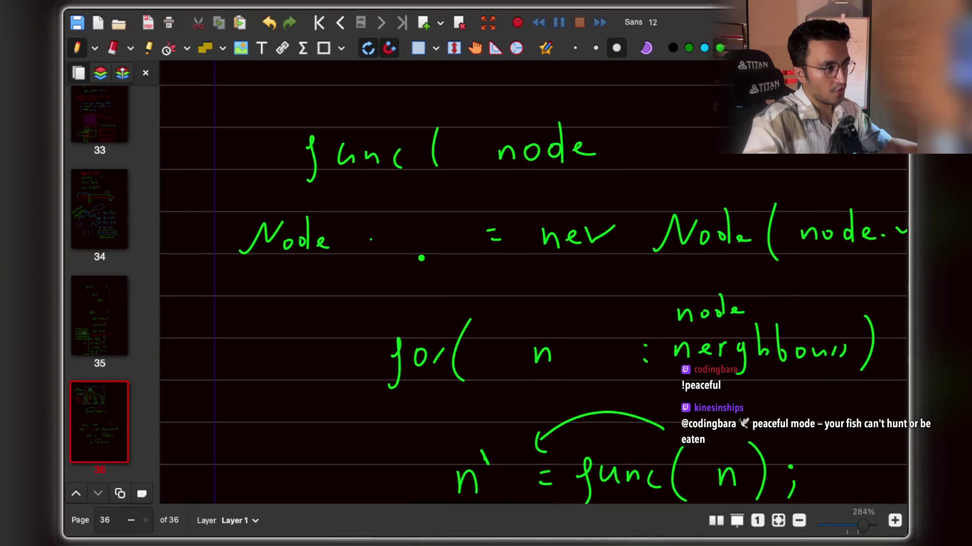
pyautogui.moveTo(382, 237)
pyautogui.mouseDown()
pyautogui.moveTo(376, 252)
pyautogui.moveTo(404, 248)
pyautogui.moveTo(409, 238)
pyautogui.moveTo(430, 249)
pyautogui.moveTo(424, 271)
pyautogui.mouseUp()
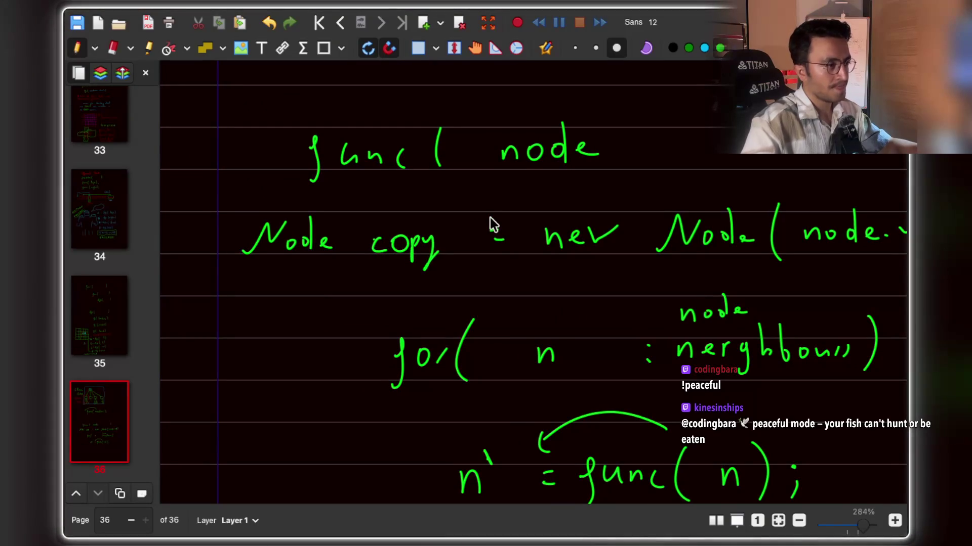
# Complete the equals sign after 'copy'.
pyautogui.moveTo(492, 234); pyautogui.dragTo(503, 233)
pyautogui.scroll(-3, 489, 217)
pyautogui.hscroll(2, 490, 218)
pyautogui.hscroll(-3, 473, 176)
pyautogui.scroll(1, 473, 176)
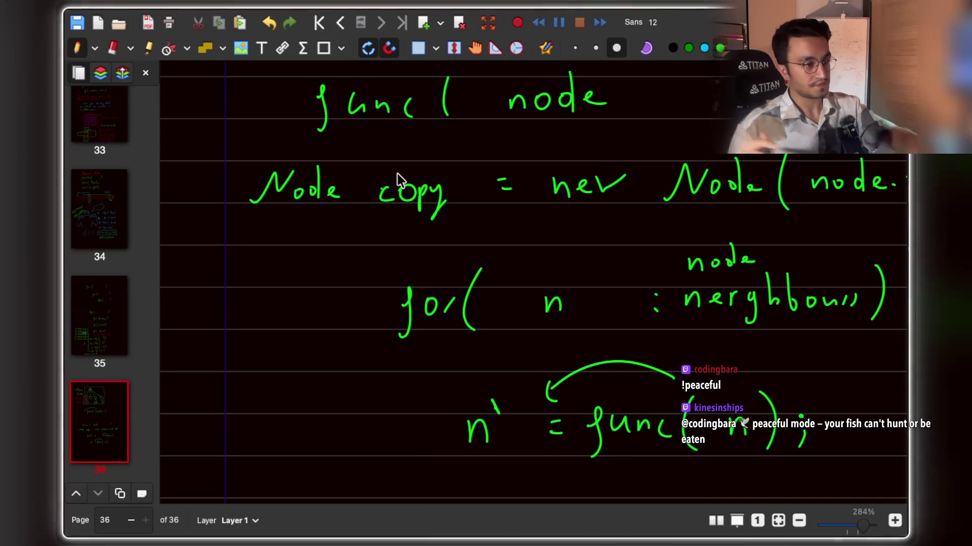
pyautogui.scroll(-4, 569, 298)
pyautogui.hscroll(2, 570, 298)
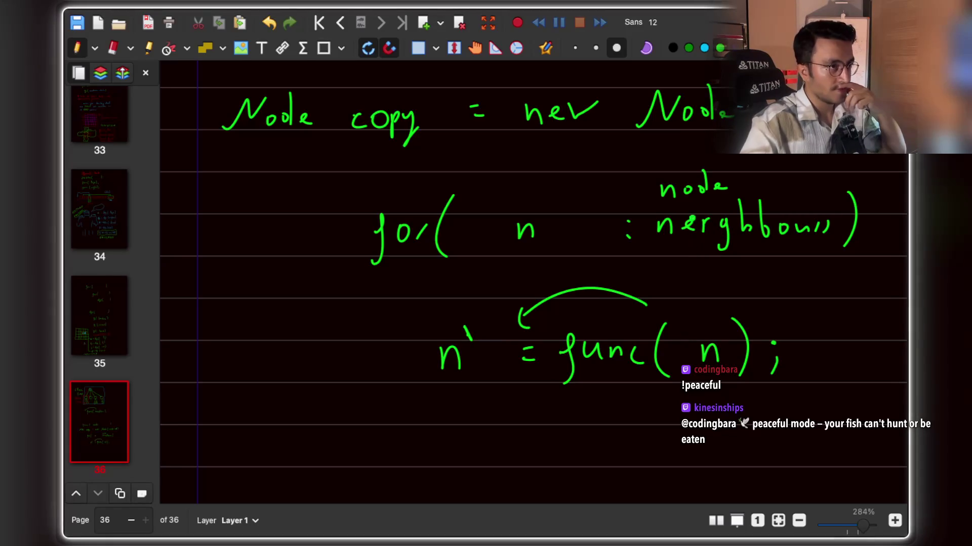
# Erase the n' before '= func(n)' and start rewriting it as 'cop'.
pyautogui.click(113, 48)
pyautogui.moveTo(471, 344)
pyautogui.mouseDown()
pyautogui.moveTo(454, 349)
pyautogui.moveTo(455, 377)
pyautogui.mouseUp()
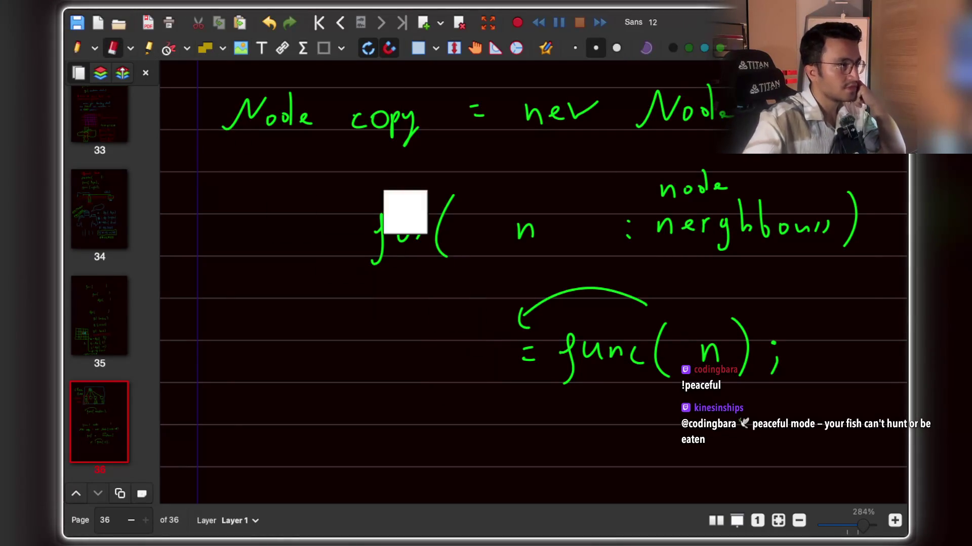
pyautogui.click(77, 48)
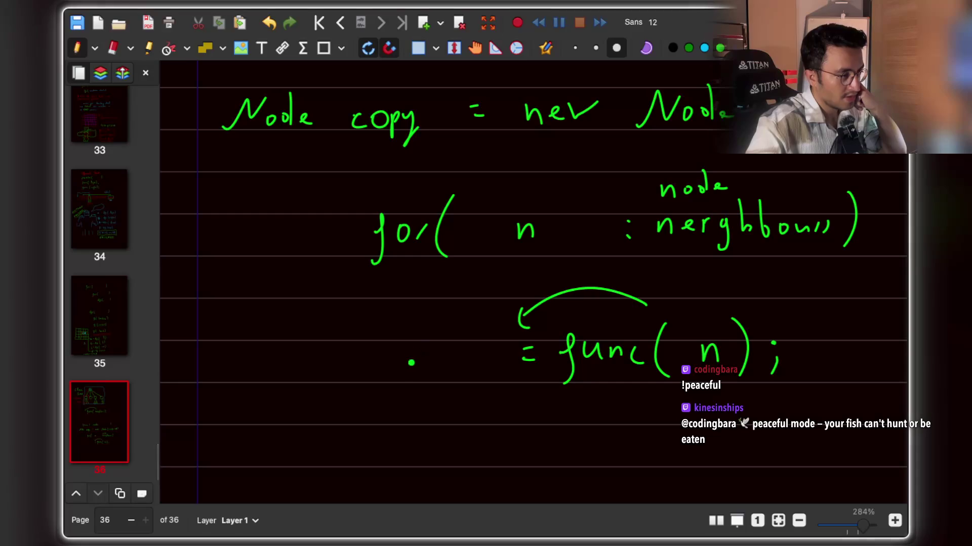
pyautogui.moveTo(381, 347); pyautogui.dragTo(380, 362)
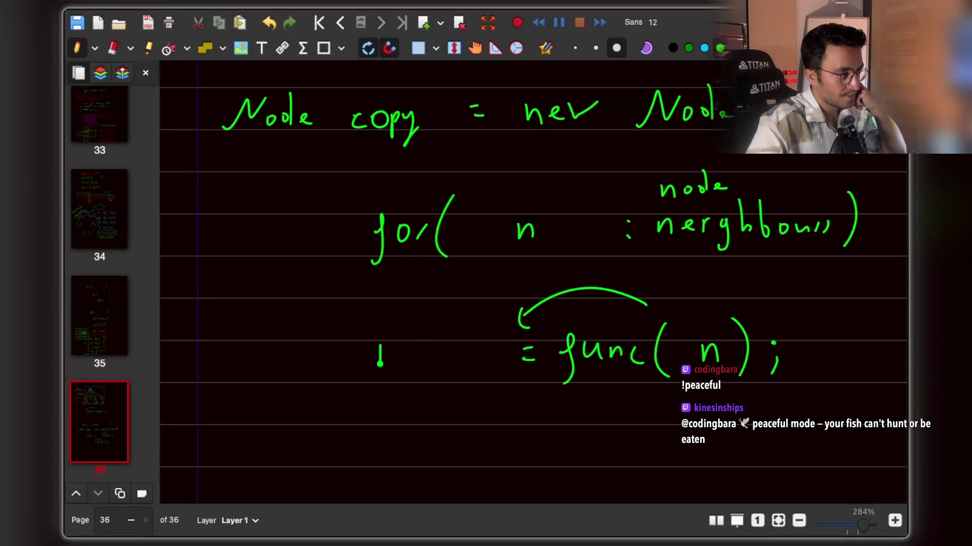
pyautogui.hotkey('ctrl', 'z')
pyautogui.moveTo(357, 346)
pyautogui.mouseDown()
pyautogui.moveTo(365, 363)
pyautogui.moveTo(380, 351)
pyautogui.mouseUp()
pyautogui.moveTo(386, 349)
pyautogui.mouseDown()
pyautogui.moveTo(429, 357)
pyautogui.moveTo(450, 334)
pyautogui.moveTo(484, 371)
pyautogui.mouseUp()
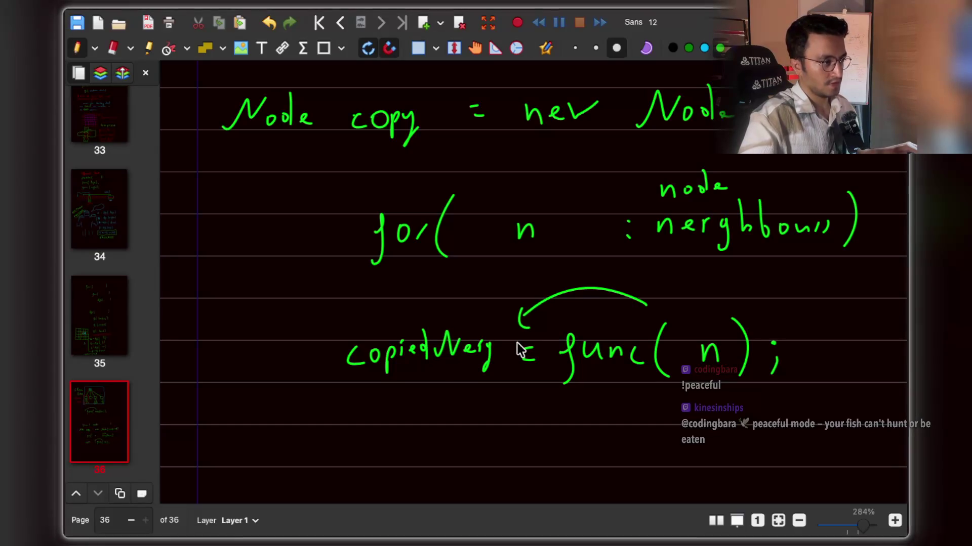
pyautogui.hotkey('ctrl', 'z')
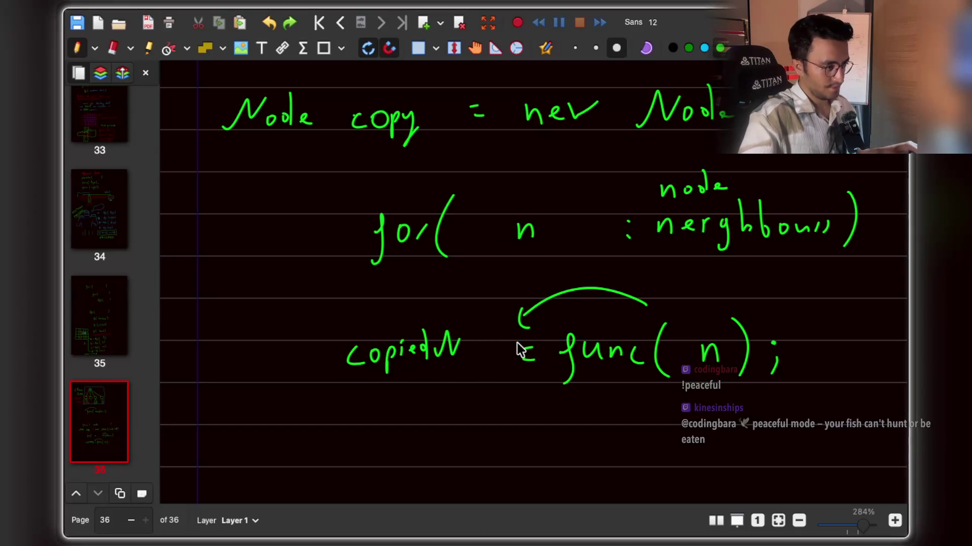
# Erase 'copy' after Node and handwrite the new variable name in its place.
pyautogui.scroll(3, 477, 264)
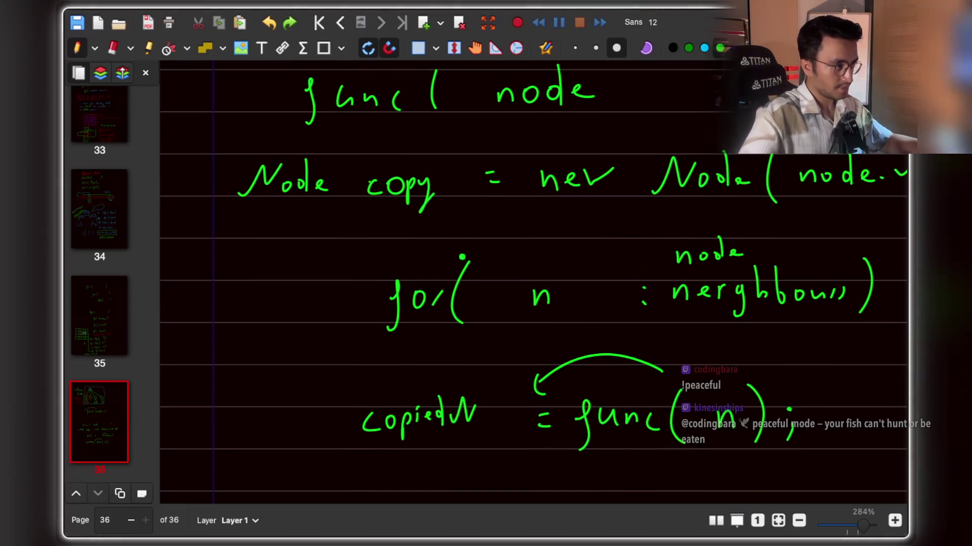
pyautogui.scroll(1, 461, 178)
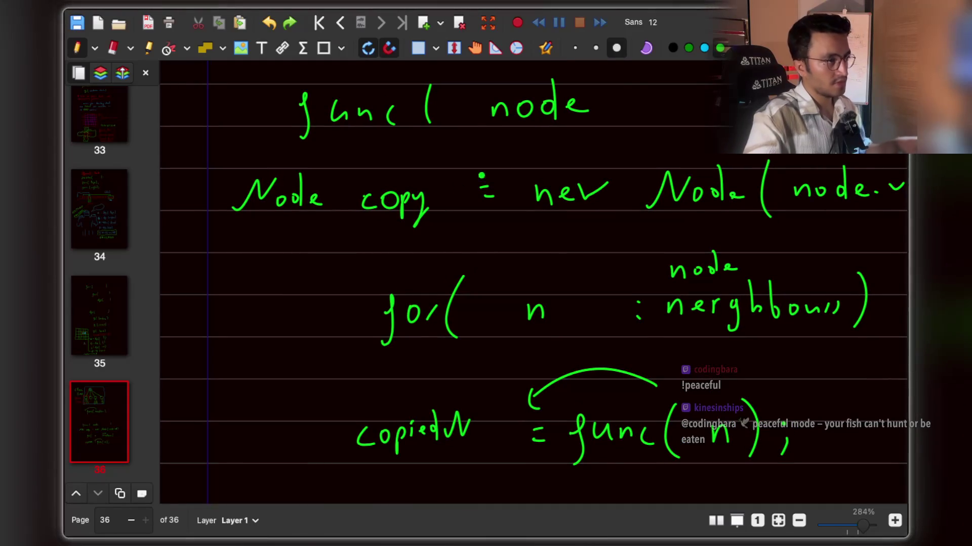
pyautogui.click(112, 48)
pyautogui.moveTo(364, 197)
pyautogui.mouseDown()
pyautogui.moveTo(394, 210)
pyautogui.moveTo(355, 147)
pyautogui.mouseUp()
pyautogui.click(77, 48)
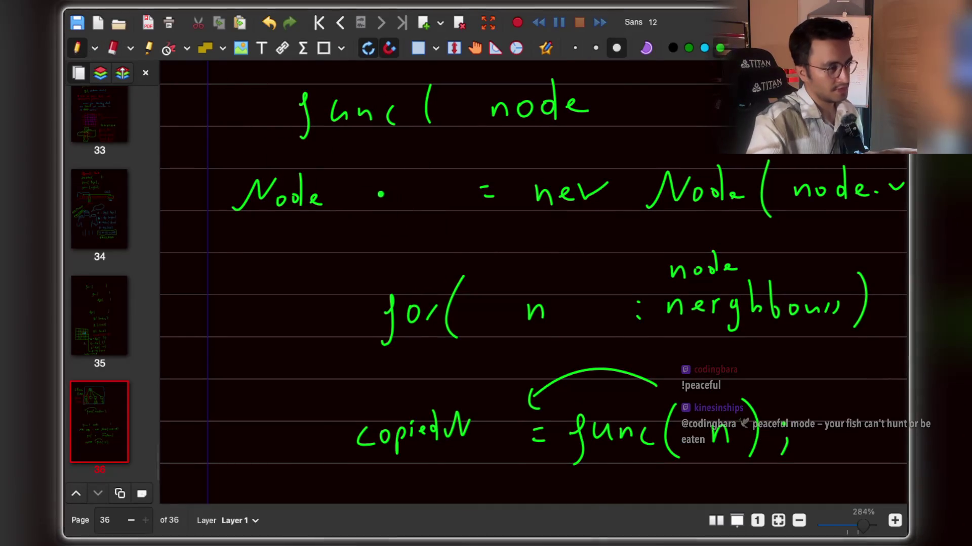
pyautogui.moveTo(369, 196)
pyautogui.mouseDown()
pyautogui.moveTo(360, 204)
pyautogui.moveTo(379, 199)
pyautogui.mouseUp()
pyautogui.moveTo(388, 196)
pyautogui.mouseDown()
pyautogui.moveTo(389, 214)
pyautogui.moveTo(401, 201)
pyautogui.mouseUp()
pyautogui.moveTo(408, 202)
pyautogui.mouseDown()
pyautogui.moveTo(439, 190)
pyautogui.moveTo(458, 203)
pyautogui.mouseUp()
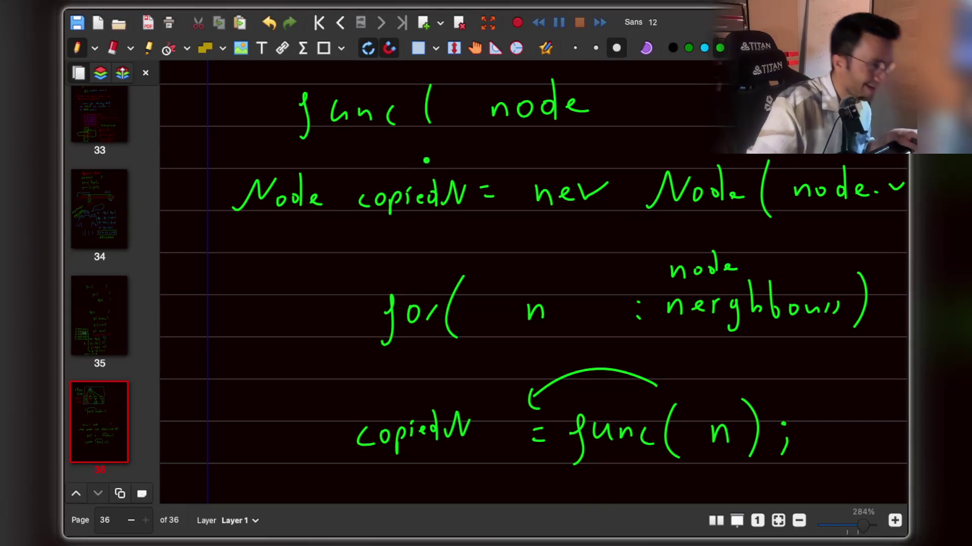
pyautogui.hotkey('ctrl', 'z')
pyautogui.hotkey('ctrl', 'z')
pyautogui.hotkey('ctrl', 'z')
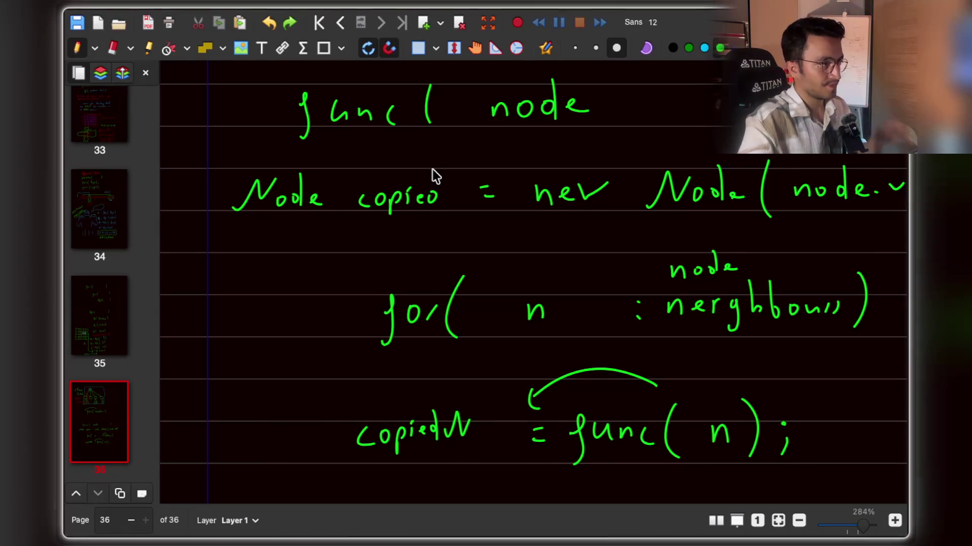
pyautogui.moveTo(438, 202)
pyautogui.mouseDown()
pyautogui.moveTo(411, 199)
pyautogui.moveTo(408, 223)
pyautogui.moveTo(438, 192)
pyautogui.moveTo(471, 203)
pyautogui.mouseUp()
# Finish the name as 'copyNode' and double-underline it in green.
pyautogui.scroll(-3, 458, 344)
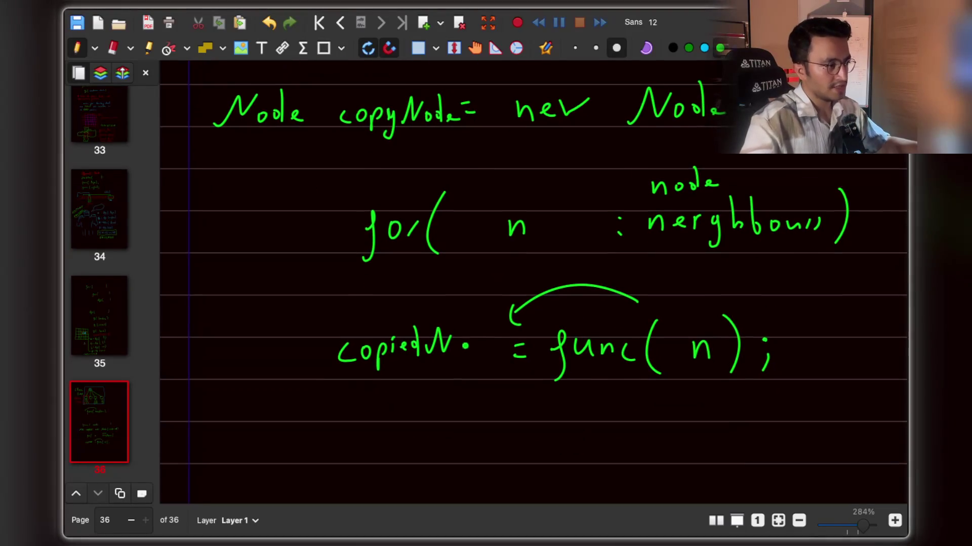
pyautogui.moveTo(449, 343)
pyautogui.mouseDown()
pyautogui.moveTo(462, 357)
pyautogui.moveTo(483, 350)
pyautogui.mouseUp()
pyautogui.scroll(-1, 460, 282)
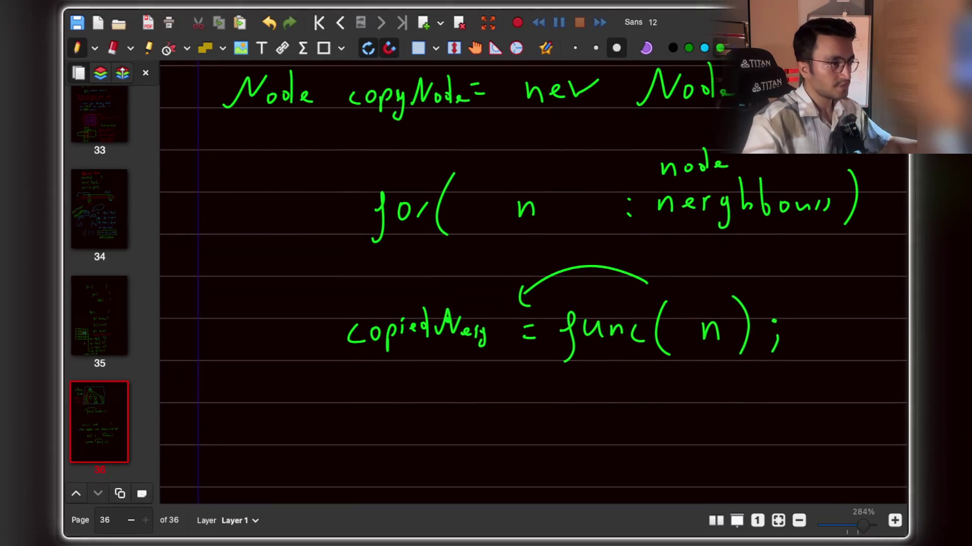
pyautogui.scroll(2, 619, 289)
pyautogui.moveTo(425, 161); pyautogui.dragTo(547, 163)
pyautogui.moveTo(458, 166); pyautogui.dragTo(531, 160)
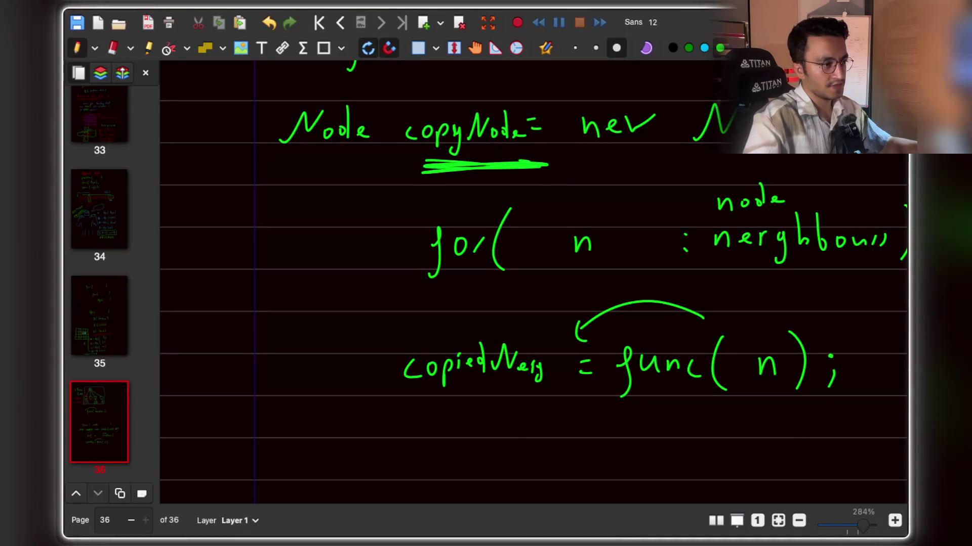
# Handwrite 'CopyNode.neighbours' on a new line, undoing a botched letter.
pyautogui.scroll(-2, 659, 364)
pyautogui.moveTo(397, 401); pyautogui.dragTo(400, 423)
pyautogui.moveTo(419, 410)
pyautogui.mouseDown()
pyautogui.moveTo(445, 414)
pyautogui.moveTo(450, 440)
pyautogui.moveTo(485, 405)
pyautogui.moveTo(511, 410)
pyautogui.moveTo(525, 390)
pyautogui.moveTo(539, 416)
pyautogui.moveTo(570, 418)
pyautogui.mouseUp()
pyautogui.scroll(-1, 531, 283)
pyautogui.click(550, 416)
pyautogui.moveTo(537, 380)
pyautogui.mouseDown()
pyautogui.moveTo(567, 387)
pyautogui.moveTo(550, 391)
pyautogui.mouseUp()
pyautogui.hotkey('ctrl', 'z')
pyautogui.moveTo(554, 387)
pyautogui.mouseDown()
pyautogui.moveTo(576, 381)
pyautogui.moveTo(581, 405)
pyautogui.mouseUp()
pyautogui.moveTo(592, 367)
pyautogui.mouseDown()
pyautogui.moveTo(621, 395)
pyautogui.moveTo(657, 391)
pyautogui.moveTo(639, 381)
pyautogui.moveTo(669, 378)
pyautogui.moveTo(678, 355)
pyautogui.moveTo(701, 393)
pyautogui.mouseUp()
# Sketch a small tree: a root node with two branches and two child circles.
pyautogui.hscroll(2, 666, 391)
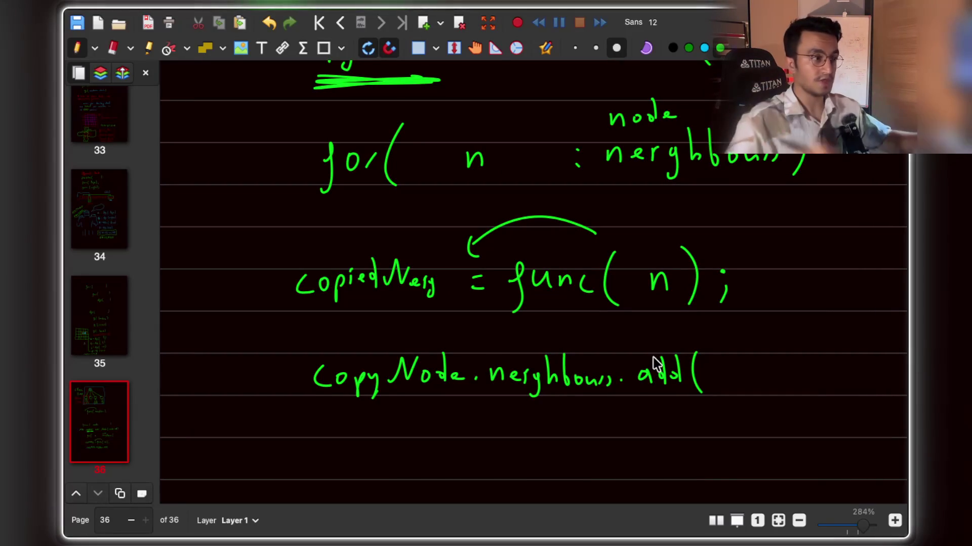
pyautogui.scroll(-3, 652, 360)
pyautogui.hscroll(3, 616, 341)
pyautogui.moveTo(727, 243)
pyautogui.mouseDown()
pyautogui.moveTo(747, 221)
pyautogui.moveTo(726, 233)
pyautogui.mouseUp()
pyautogui.moveTo(722, 273); pyautogui.dragTo(680, 364)
pyautogui.moveTo(743, 264); pyautogui.dragTo(770, 341)
pyautogui.moveTo(681, 357)
pyautogui.mouseDown()
pyautogui.moveTo(684, 389)
pyautogui.moveTo(681, 360)
pyautogui.mouseUp()
pyautogui.moveTo(752, 344); pyautogui.dragTo(754, 344)
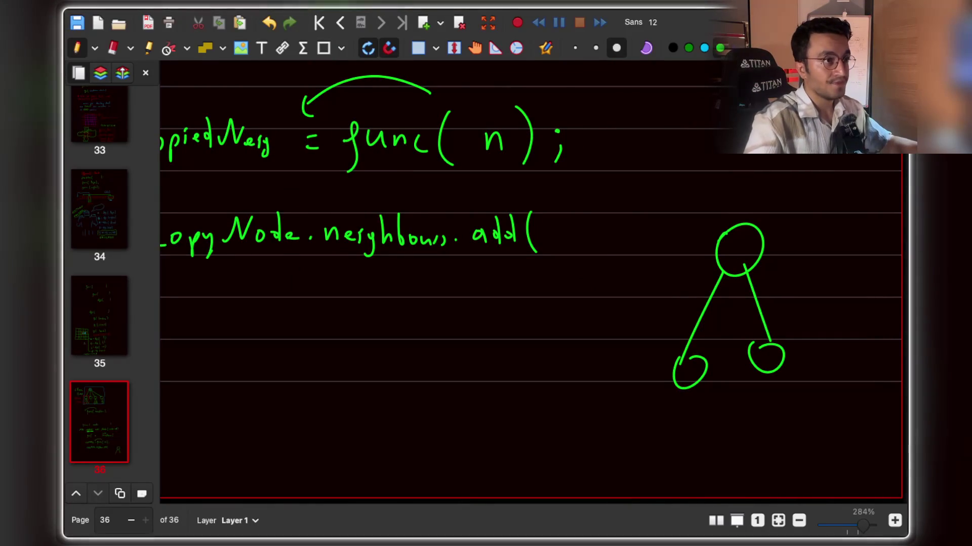
# Draw a red hatched box around the tree's left child with a curved arrow up.
pyautogui.moveTo(643, 335); pyautogui.dragTo(649, 476)
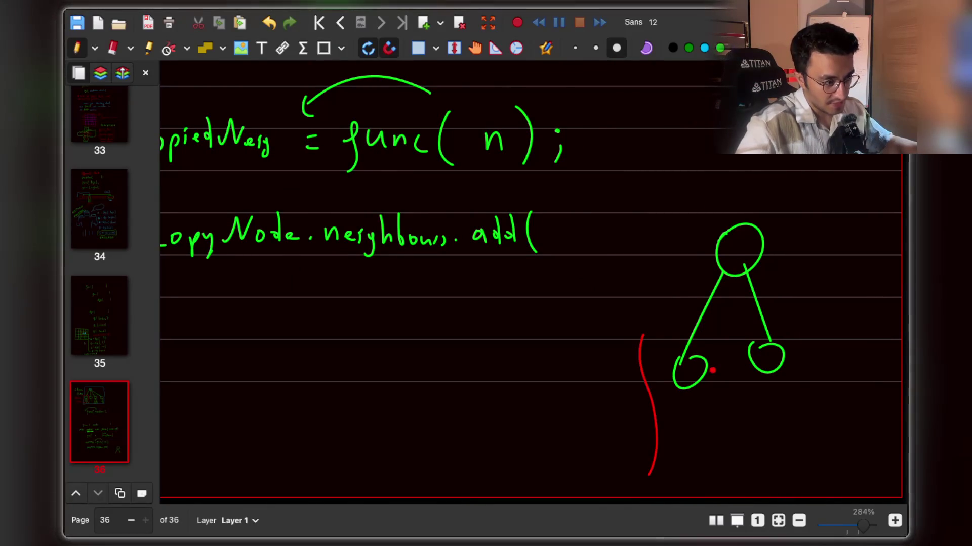
pyautogui.moveTo(644, 334)
pyautogui.mouseDown()
pyautogui.moveTo(731, 360)
pyautogui.moveTo(733, 476)
pyautogui.mouseUp()
pyautogui.moveTo(669, 466); pyautogui.dragTo(727, 466)
pyautogui.moveTo(680, 400); pyautogui.dragTo(663, 433)
pyautogui.moveTo(696, 401)
pyautogui.mouseDown()
pyautogui.moveTo(673, 444)
pyautogui.moveTo(683, 453)
pyautogui.mouseUp()
pyautogui.moveTo(713, 425); pyautogui.dragTo(699, 462)
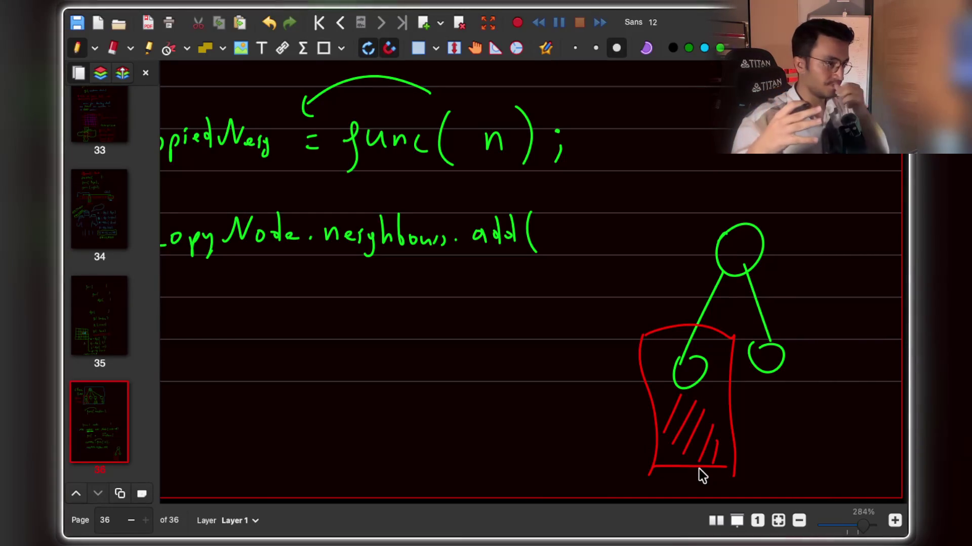
pyautogui.moveTo(668, 351)
pyautogui.mouseDown()
pyautogui.moveTo(676, 280)
pyautogui.moveTo(682, 296)
pyautogui.mouseUp()
# Box the copied-neighbour variable in red, then change the pen colour again.
pyautogui.hscroll(-5, 602, 341)
pyautogui.click(720, 48)
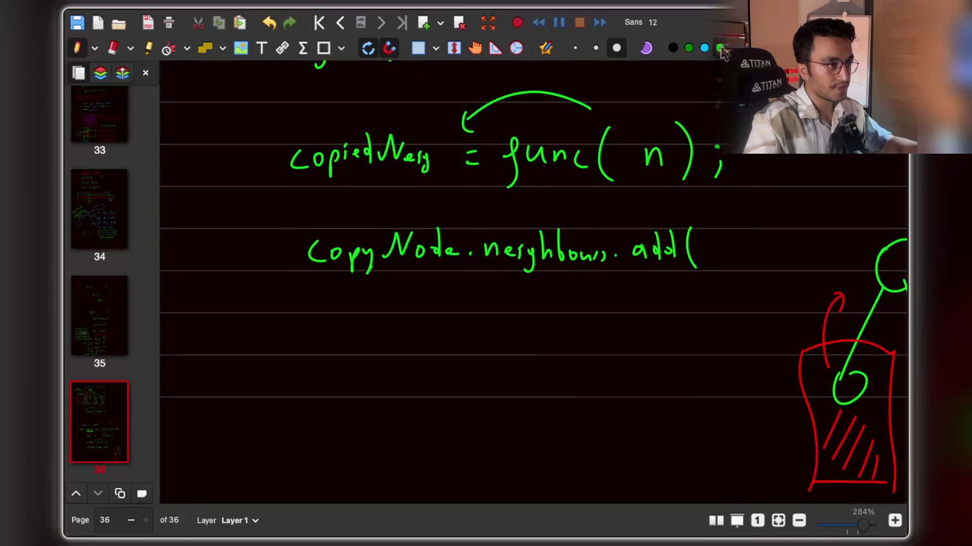
pyautogui.scroll(5, 497, 316)
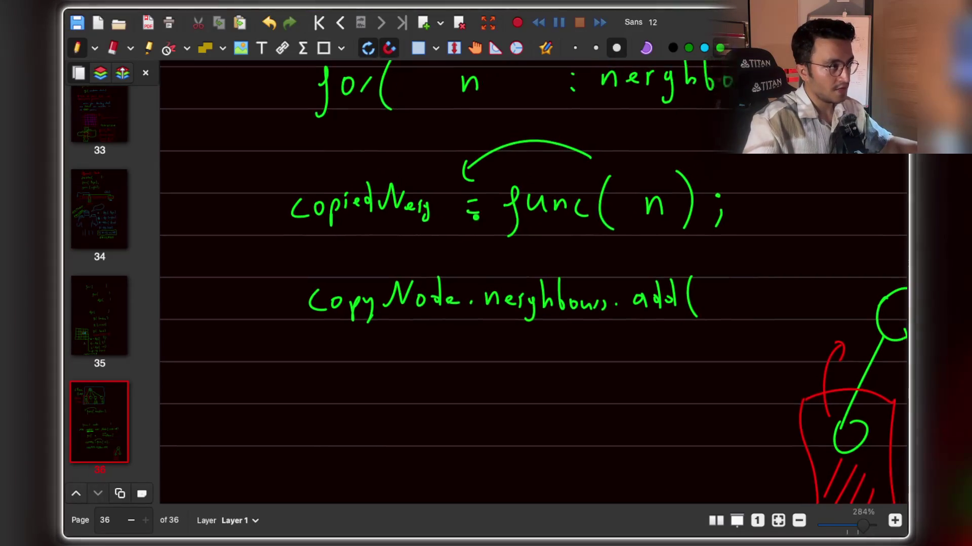
pyautogui.scroll(1, 475, 224)
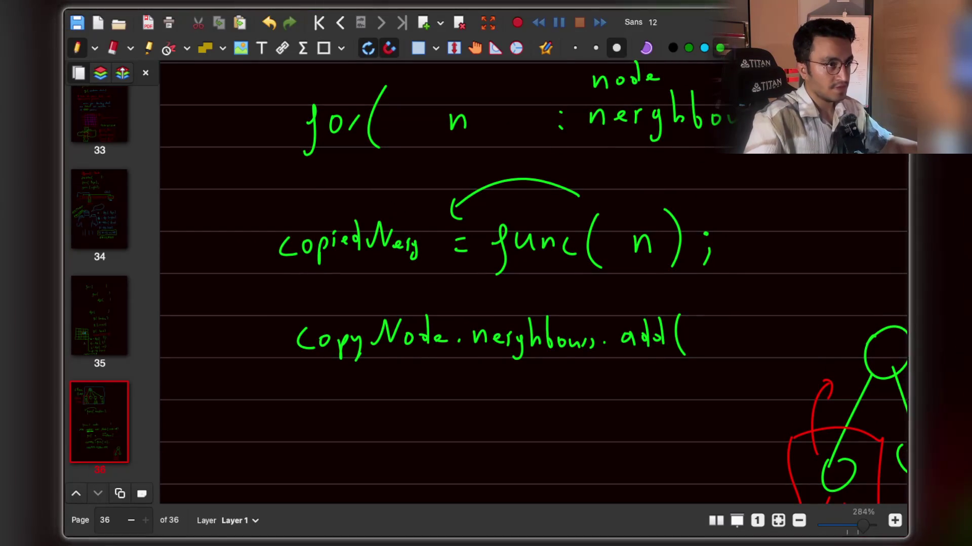
pyautogui.moveTo(271, 210)
pyautogui.mouseDown()
pyautogui.moveTo(278, 274)
pyautogui.moveTo(429, 262)
pyautogui.moveTo(319, 208)
pyautogui.moveTo(278, 208)
pyautogui.mouseUp()
pyautogui.click(720, 48)
pyautogui.scroll(7, 663, 98)
pyautogui.hscroll(3, 642, 399)
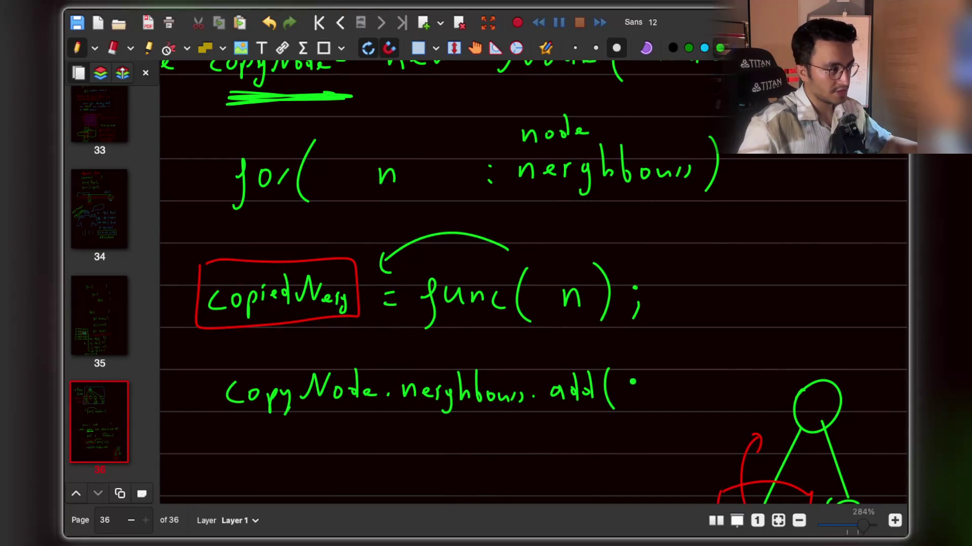
pyautogui.hscroll(-5, 360, 336)
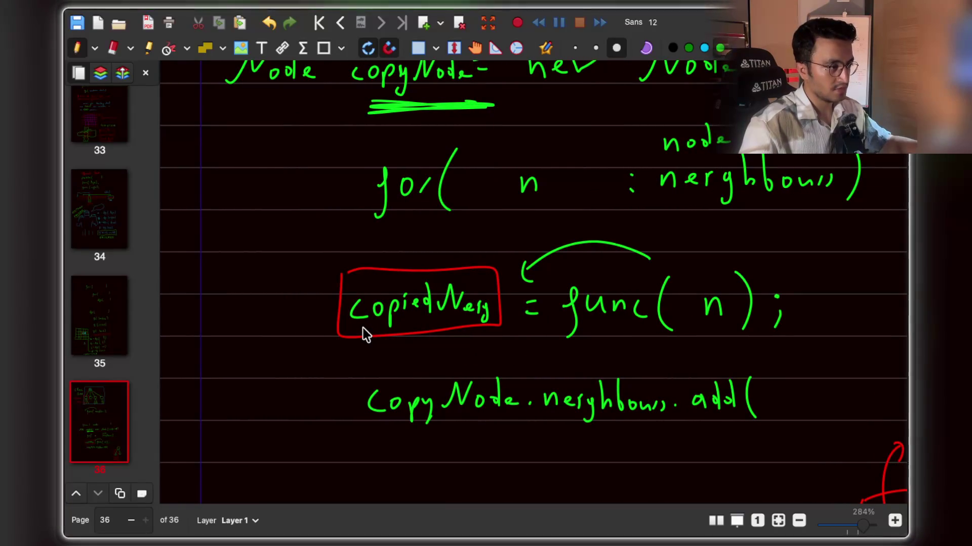
pyautogui.hscroll(5, 363, 328)
pyautogui.hscroll(-3, 627, 349)
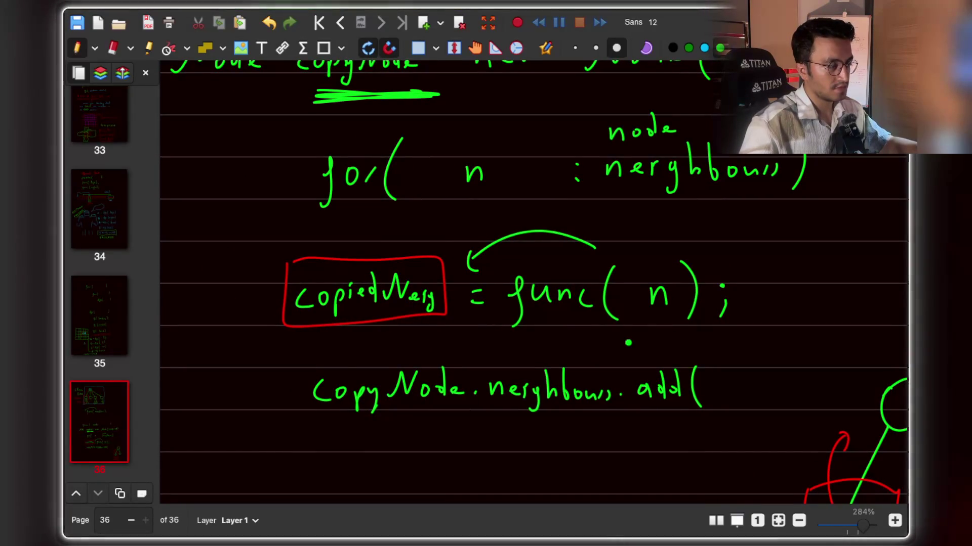
pyautogui.hscroll(4, 628, 342)
pyautogui.scroll(-1, 622, 371)
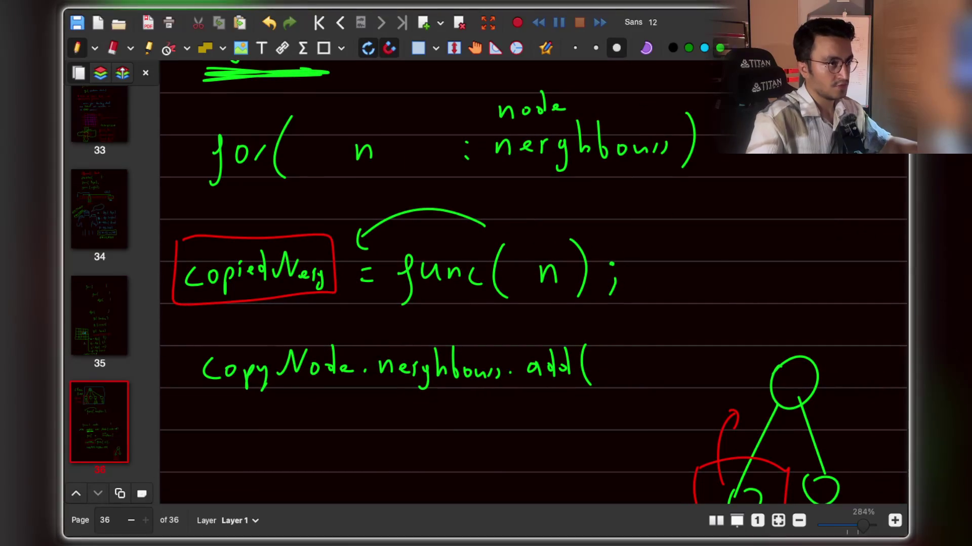
# Write 'copiedNeighbour);' in red inside the add( call.
pyautogui.moveTo(617, 358); pyautogui.dragTo(617, 372)
pyautogui.moveTo(627, 360)
pyautogui.mouseDown()
pyautogui.moveTo(649, 361)
pyautogui.moveTo(672, 344)
pyautogui.moveTo(676, 370)
pyautogui.moveTo(709, 347)
pyautogui.moveTo(737, 382)
pyautogui.moveTo(753, 338)
pyautogui.moveTo(756, 362)
pyautogui.mouseUp()
pyautogui.moveTo(759, 360)
pyautogui.mouseDown()
pyautogui.moveTo(765, 335)
pyautogui.moveTo(793, 350)
pyautogui.moveTo(789, 372)
pyautogui.moveTo(818, 364)
pyautogui.mouseUp()
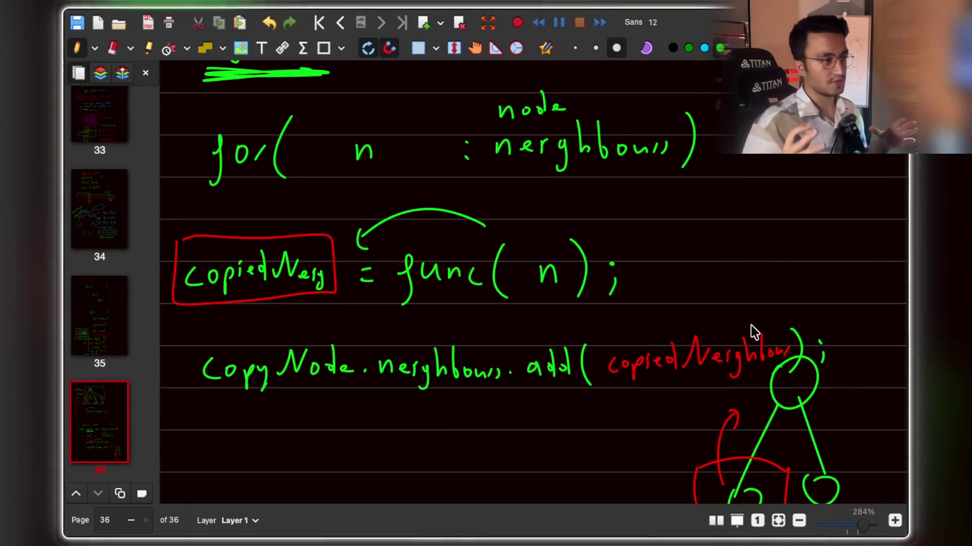
pyautogui.hscroll(-4, 652, 319)
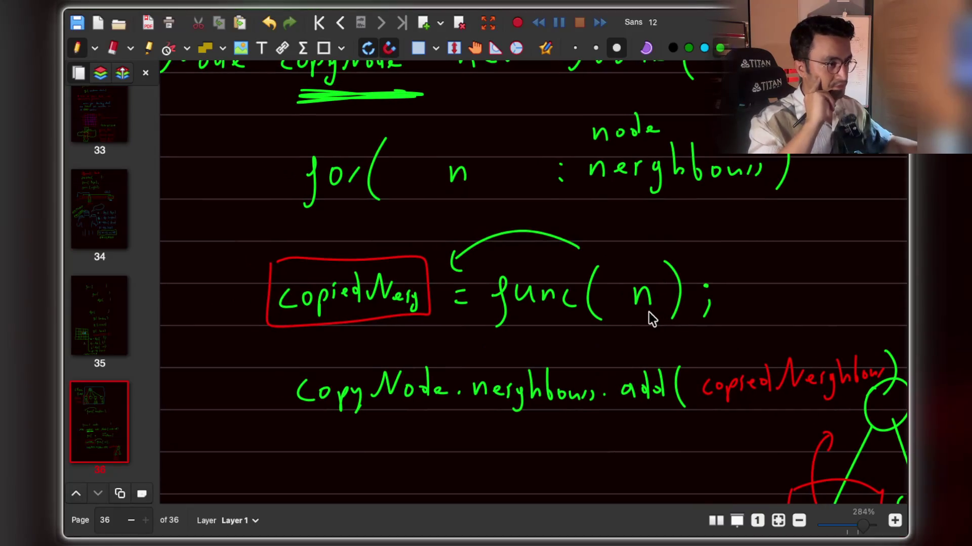
pyautogui.scroll(-6, 652, 318)
pyautogui.hscroll(6, 652, 318)
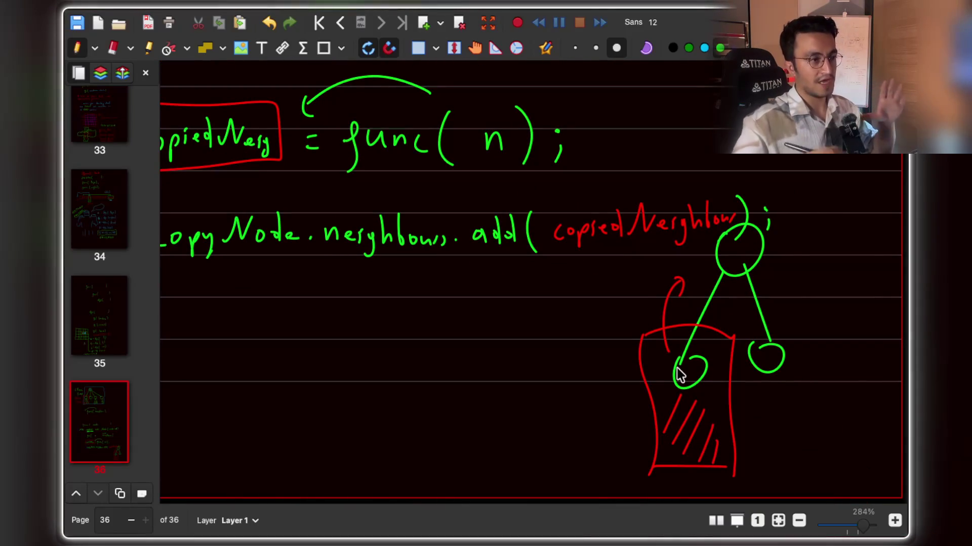
pyautogui.hscroll(-4, 570, 331)
pyautogui.scroll(1, 570, 331)
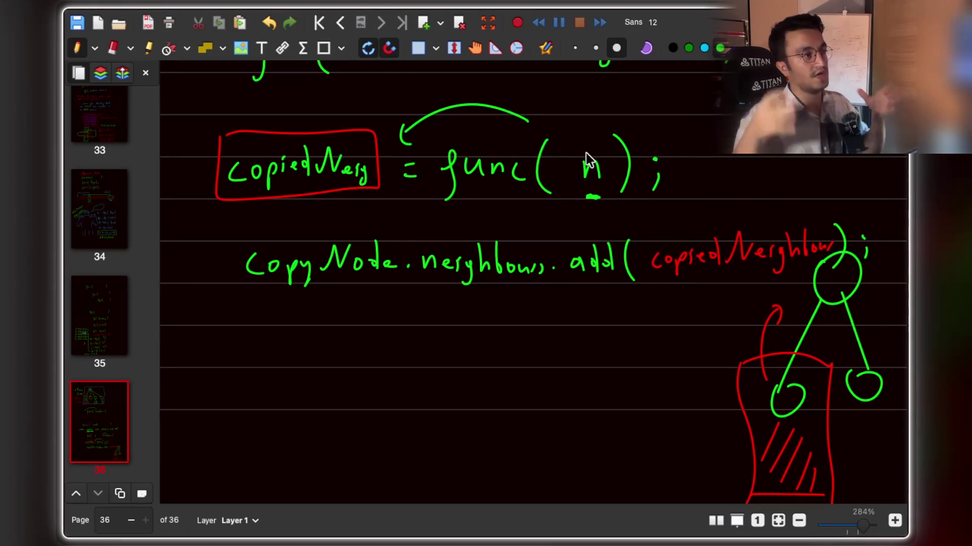
# Select all the pseudocode and the tree sketch on the page.
pyautogui.scroll(2, 586, 153)
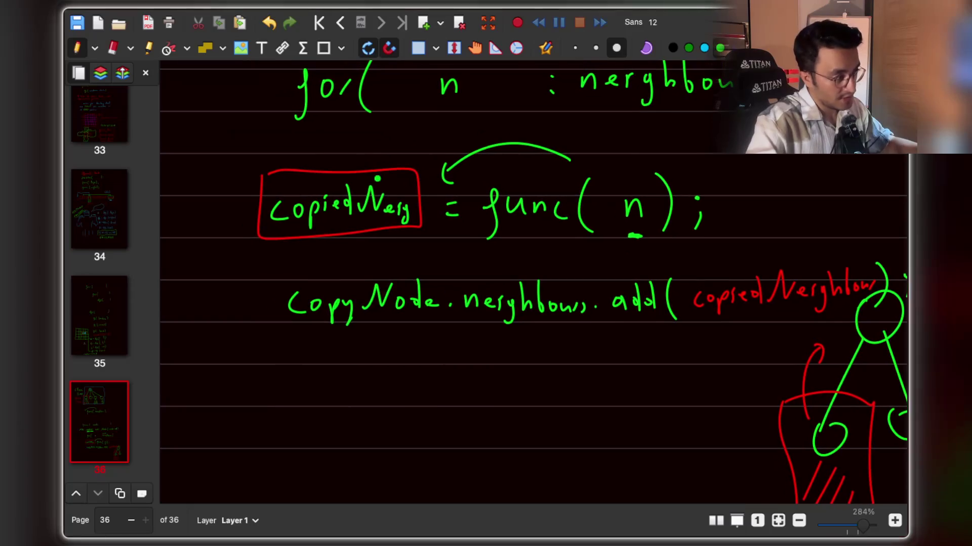
pyautogui.hscroll(5, 516, 283)
pyautogui.scroll(-3, 516, 283)
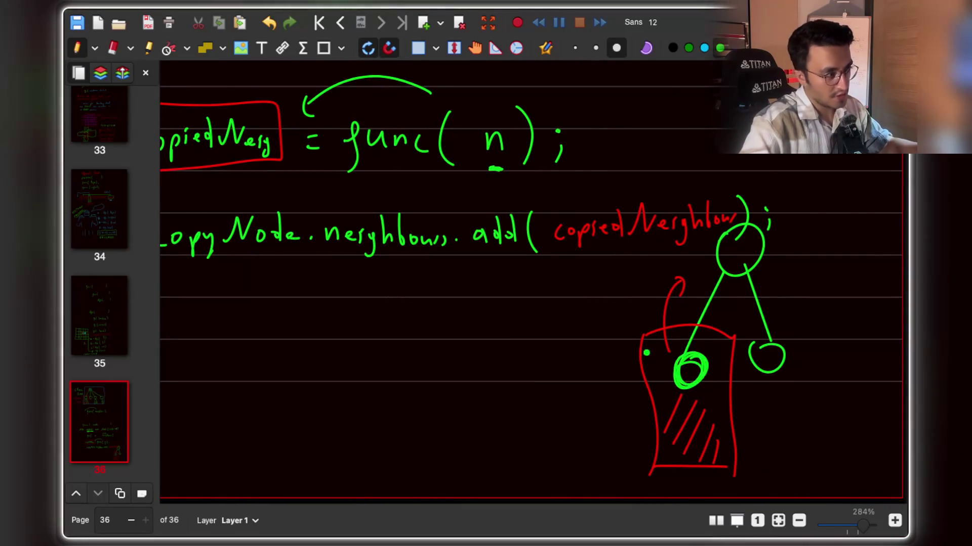
pyautogui.hscroll(-5, 370, 284)
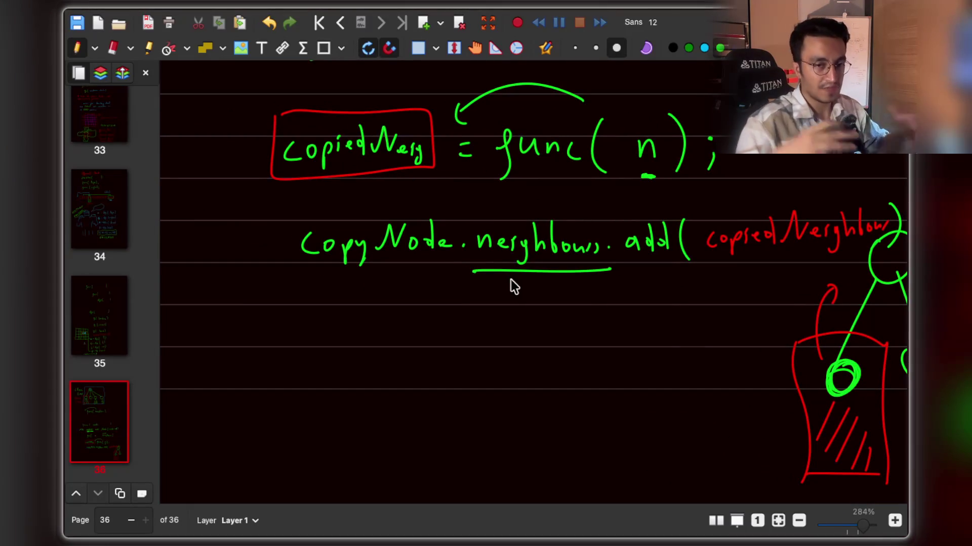
pyautogui.scroll(10, 514, 286)
pyautogui.hscroll(-3, 514, 286)
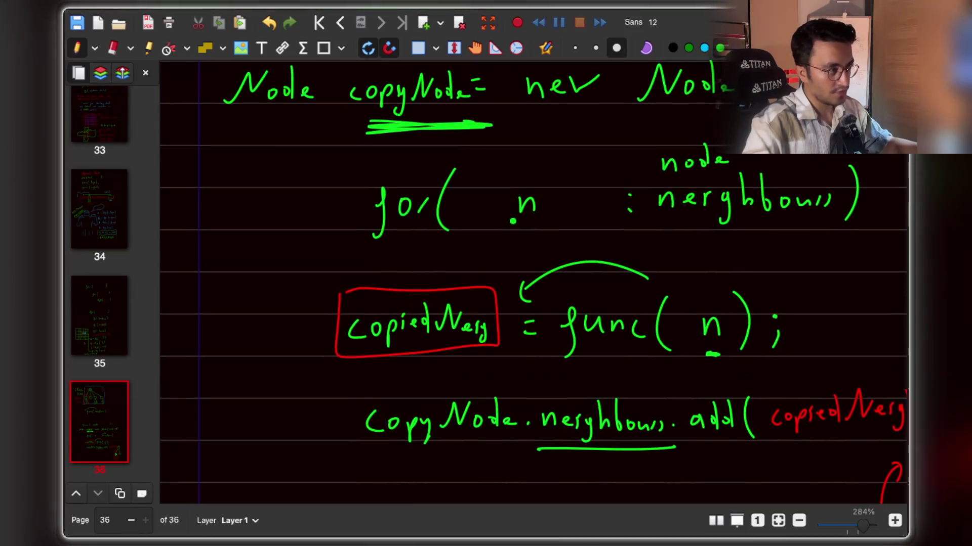
pyautogui.keyDown('ctrl'); pyautogui.scroll(-4, 545, 212); pyautogui.keyUp('ctrl')
pyautogui.scroll(-2, 544, 212)
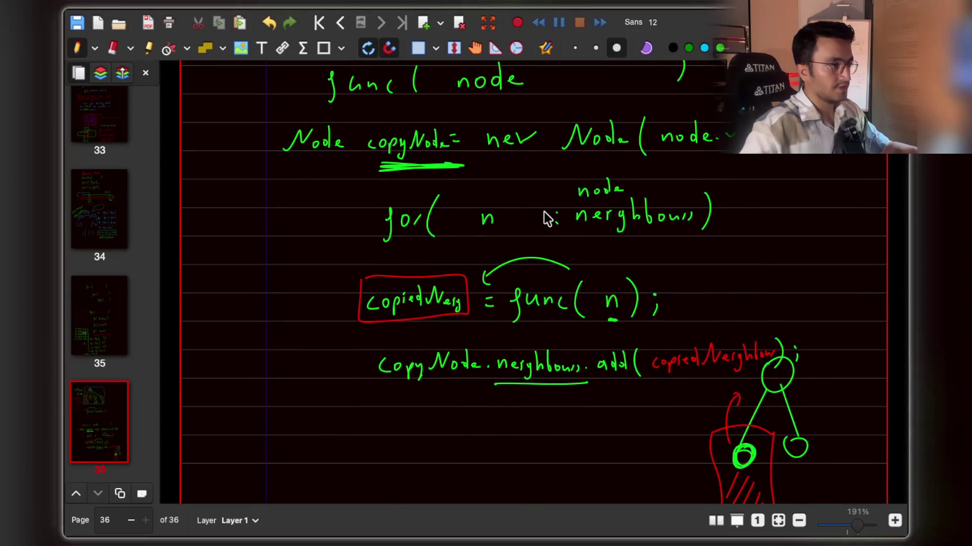
pyautogui.keyDown('ctrl'); pyautogui.scroll(-2, 544, 212); pyautogui.keyUp('ctrl')
pyautogui.scroll(1, 545, 211)
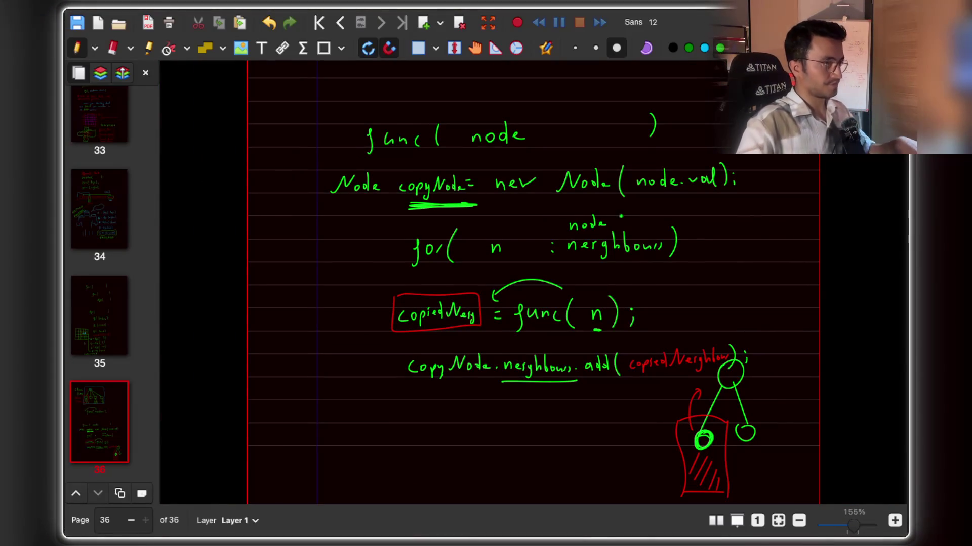
pyautogui.moveTo(305, 101)
pyautogui.mouseDown()
pyautogui.moveTo(614, 328)
pyautogui.moveTo(779, 482)
pyautogui.mouseUp()
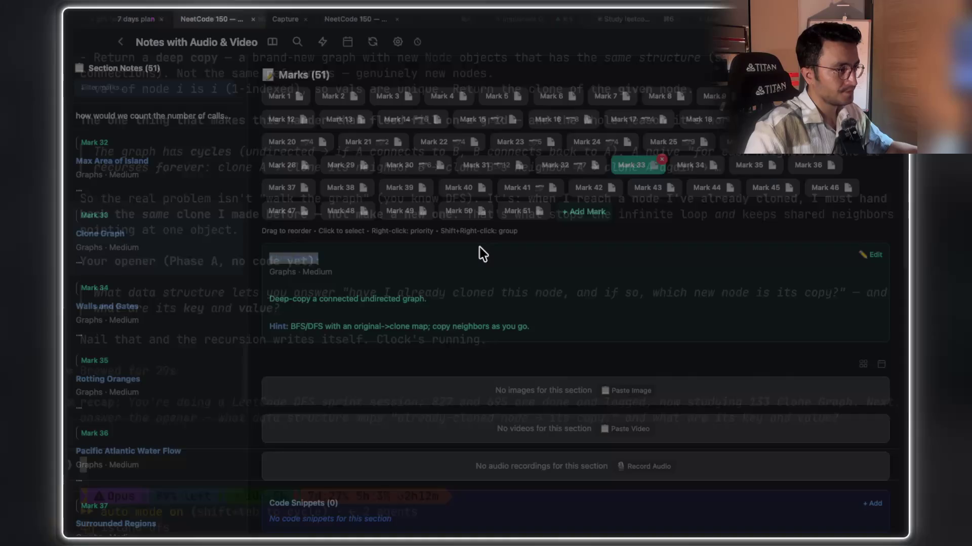
# Paste the handwritten sketch image into the Clone Graph section of the notes.
pyautogui.scroll(-1, 491, 284)
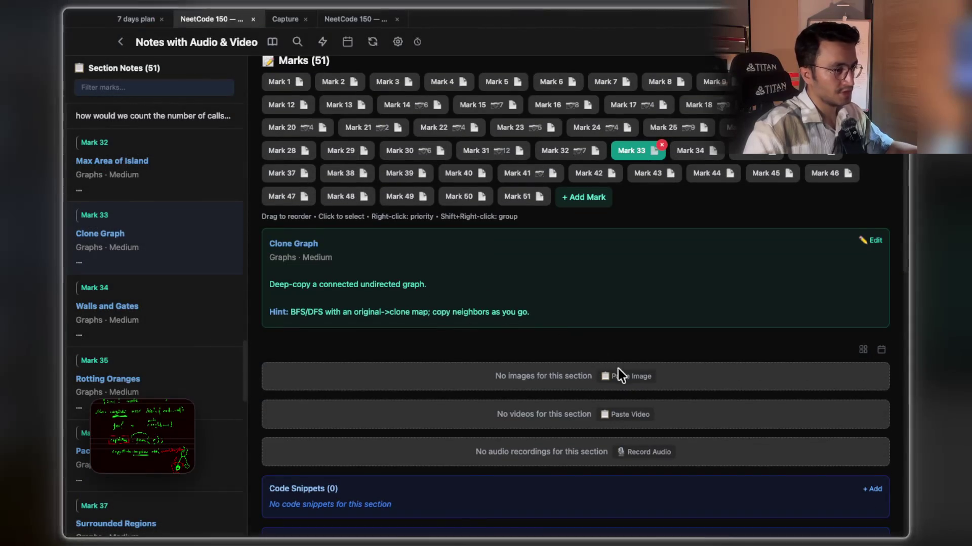
pyautogui.click(618, 376)
pyautogui.press('super+Tab')
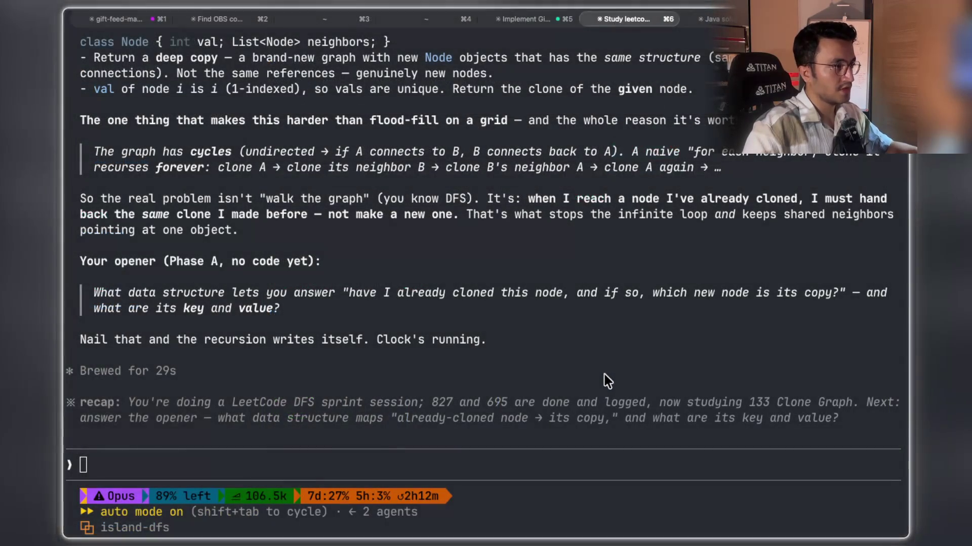
# Dictate 'stop the timer and give me the code in java' to Claude Code and send it.
pyautogui.click(466, 464)
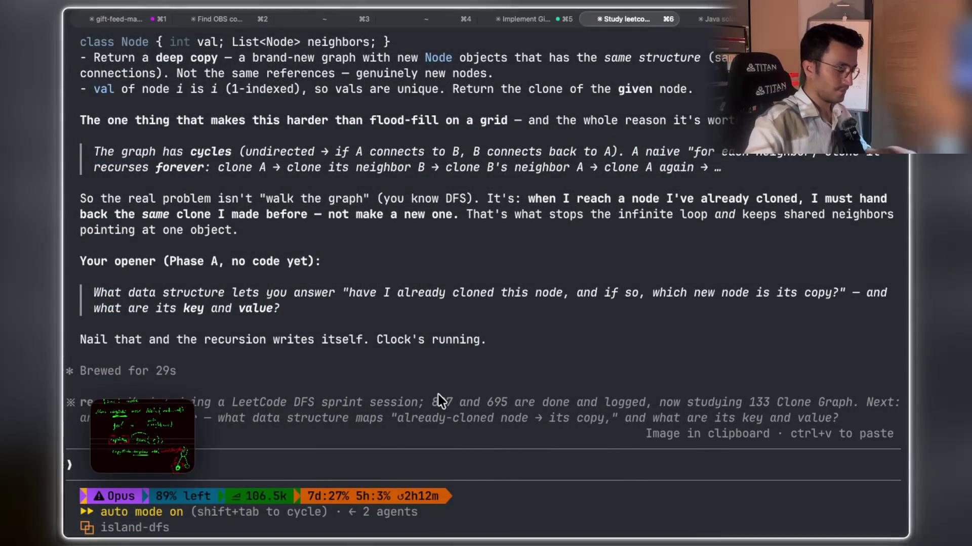
pyautogui.press('fn')
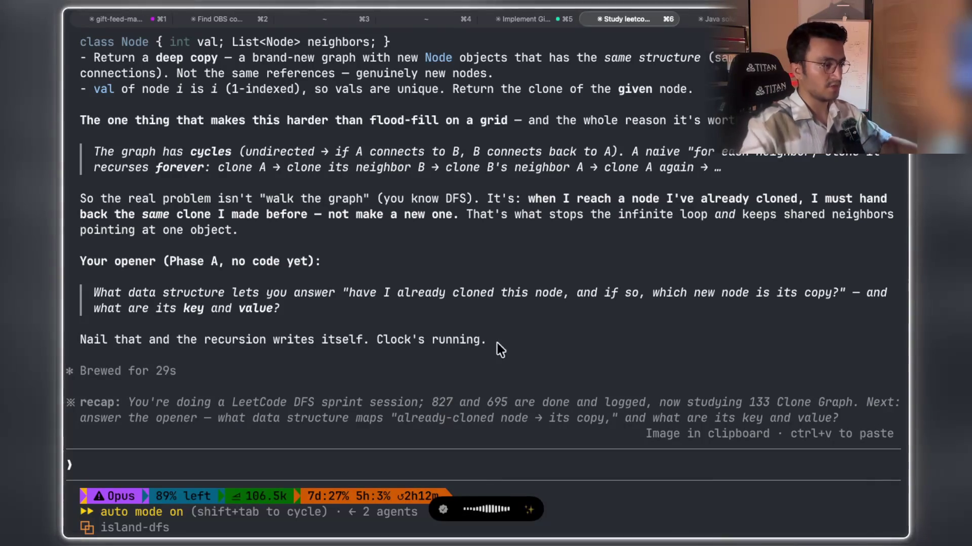
pyautogui.press('fn')
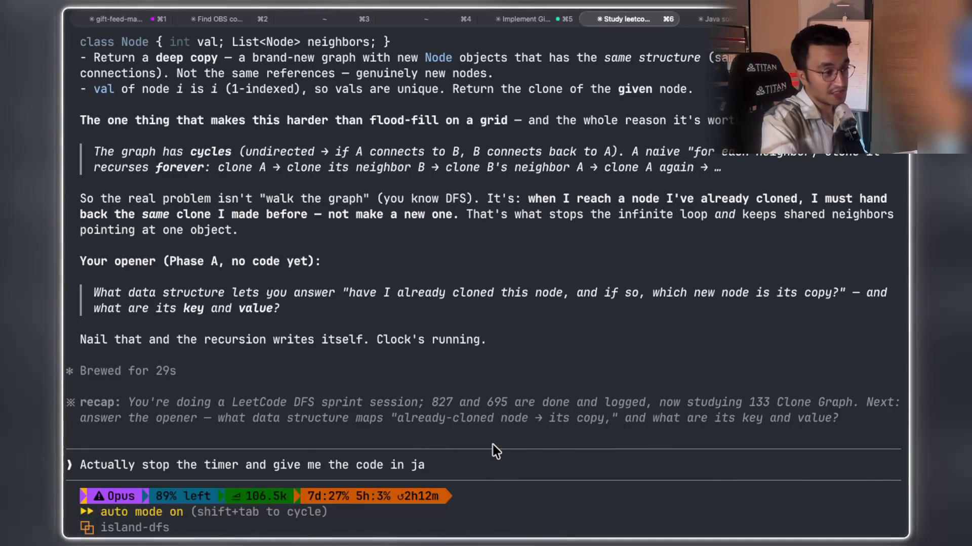
pyautogui.press('Return')
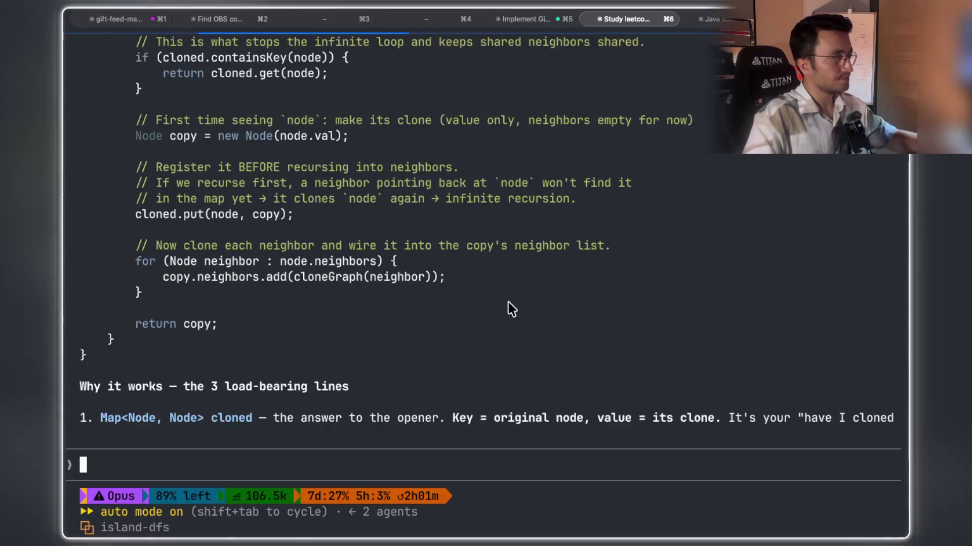
# Queue the follow-up 'without comments', then return to page 36 in Xournal++.
pyautogui.moveTo(495, 461)
pyautogui.mouseDown()
pyautogui.moveTo(460, 473)
pyautogui.moveTo(449, 459)
pyautogui.mouseUp()
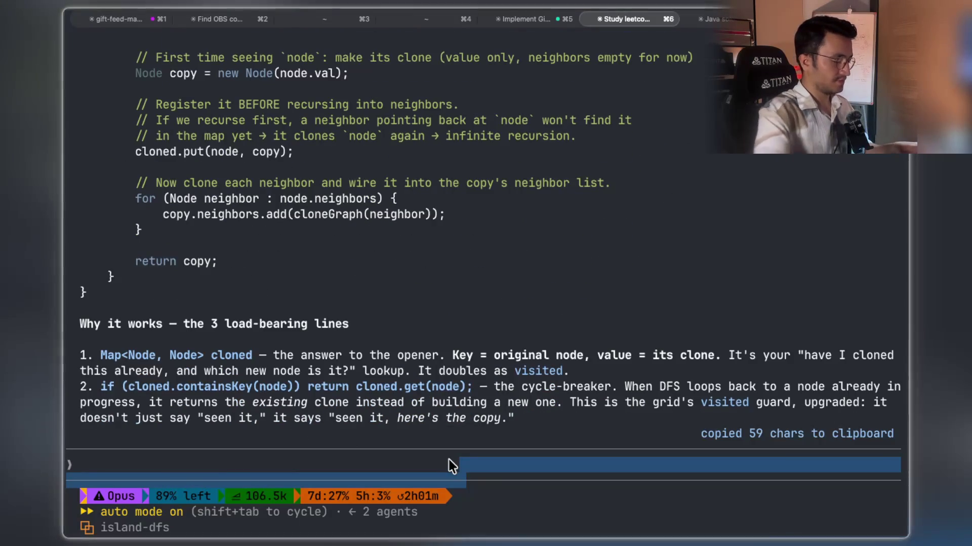
pyautogui.write('i')
pyautogui.press('BackSpace')
pyautogui.write('witho')
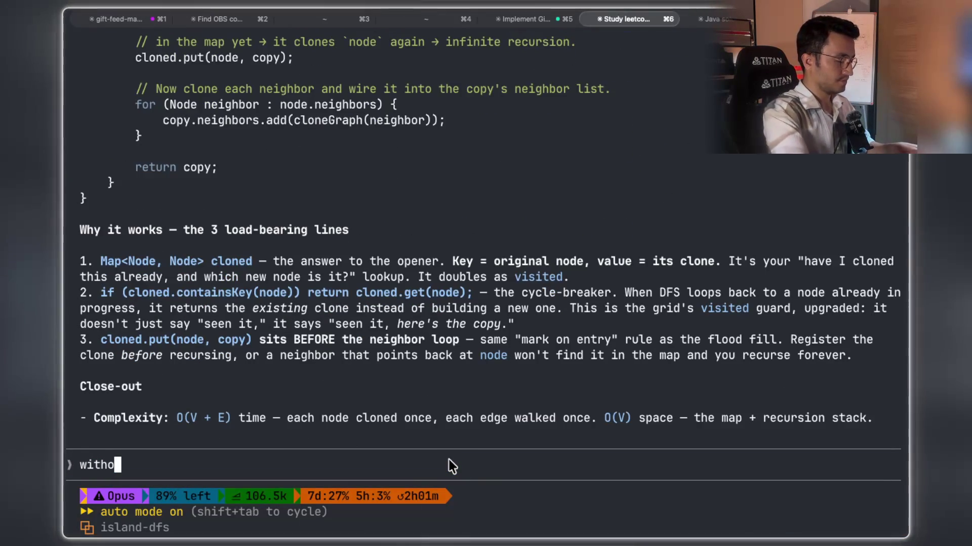
pyautogui.write('ut comm')
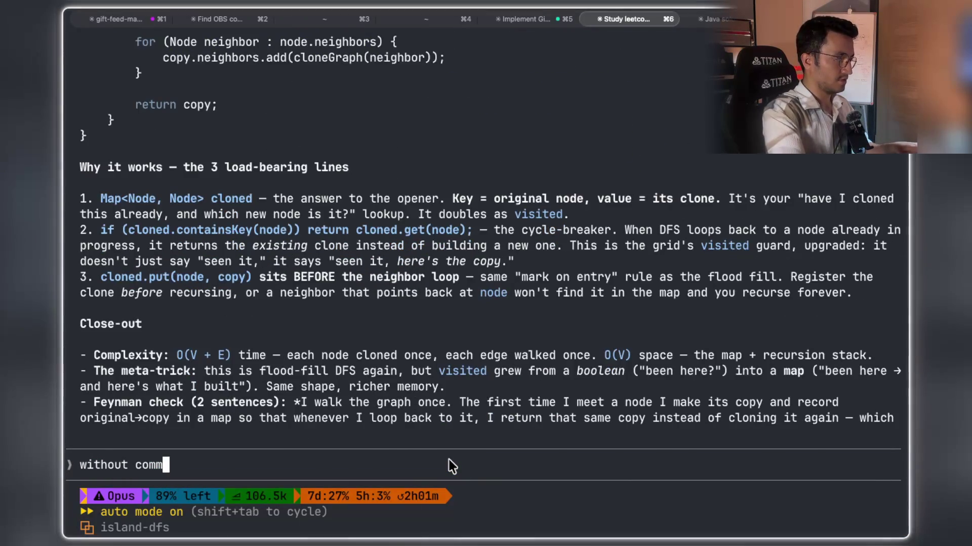
pyautogui.write('ents')
pyautogui.press('Return')
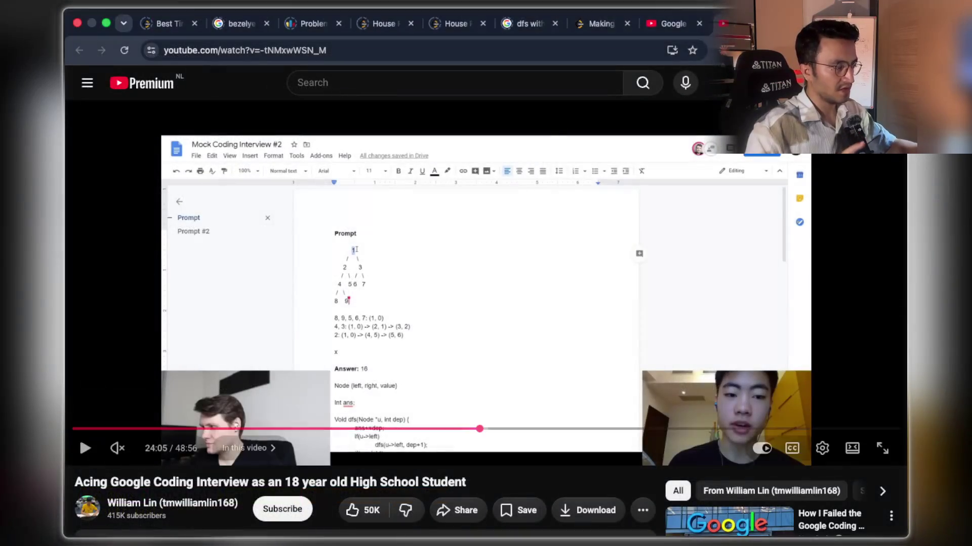
pyautogui.scroll(2, 533, 155)
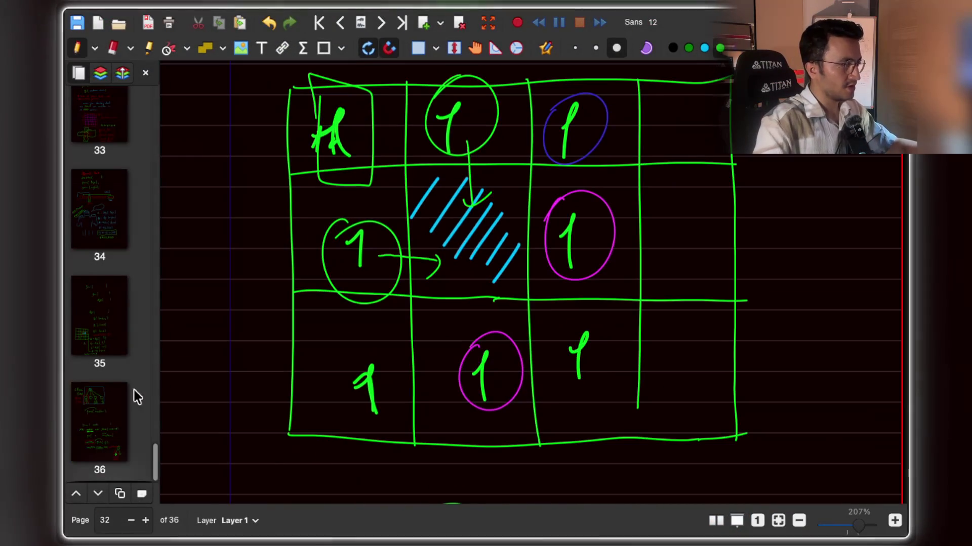
pyautogui.click(116, 420)
# Erase the arc and the 'func( neighbour );' line above the func( node definition.
pyautogui.scroll(-10, 366, 282)
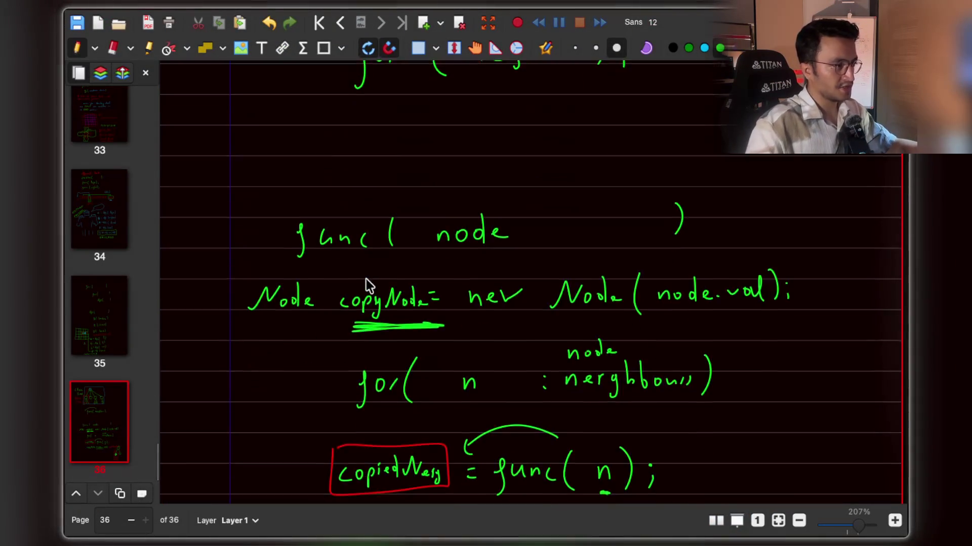
pyautogui.scroll(2, 368, 286)
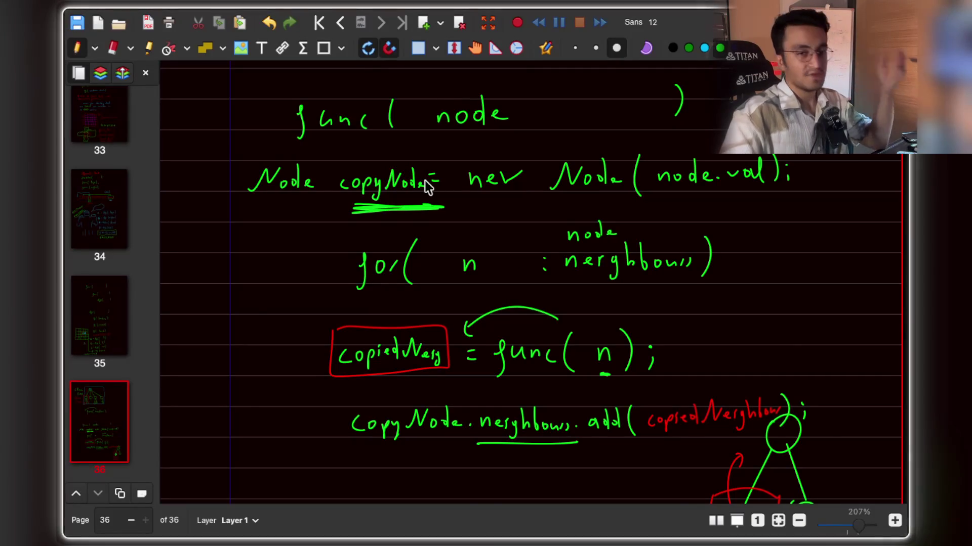
pyautogui.scroll(5, 425, 187)
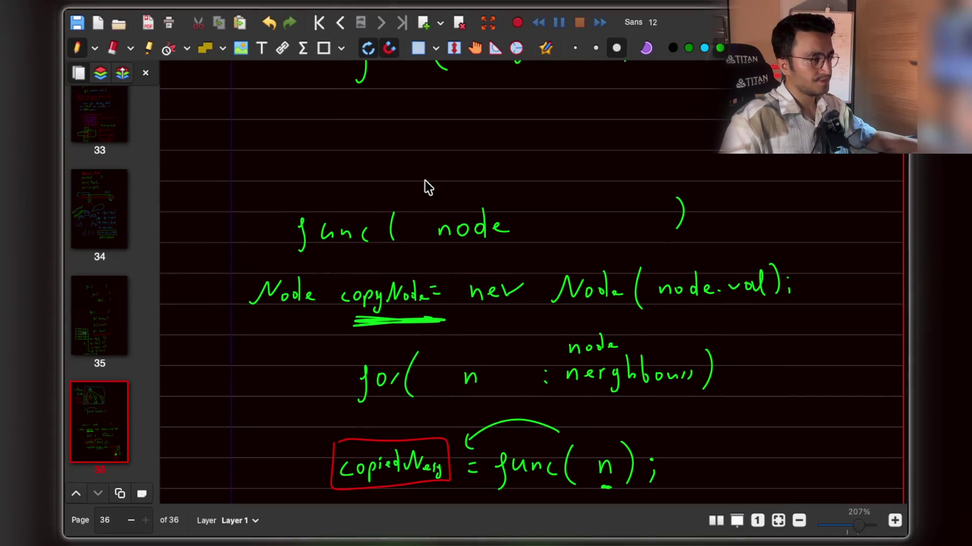
pyautogui.scroll(6, 425, 186)
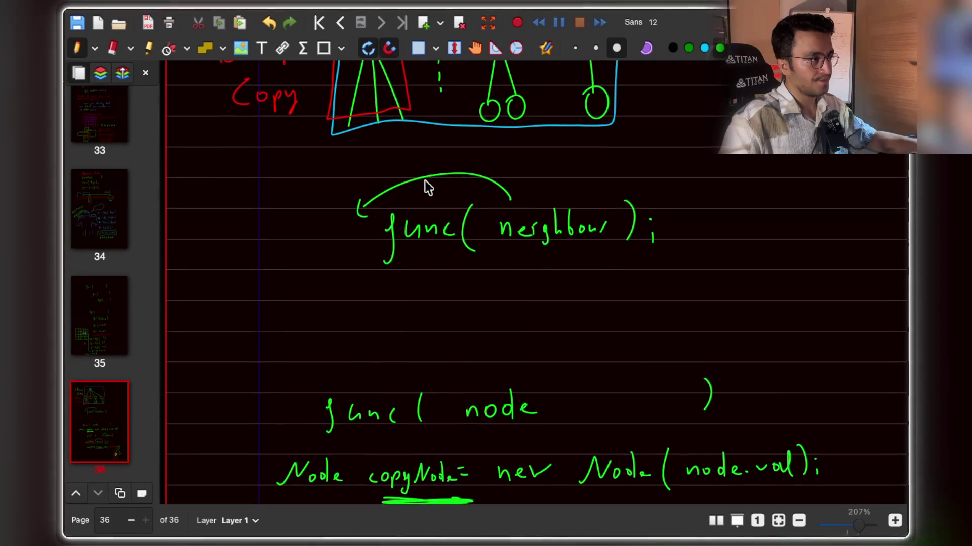
pyautogui.scroll(-1, 428, 187)
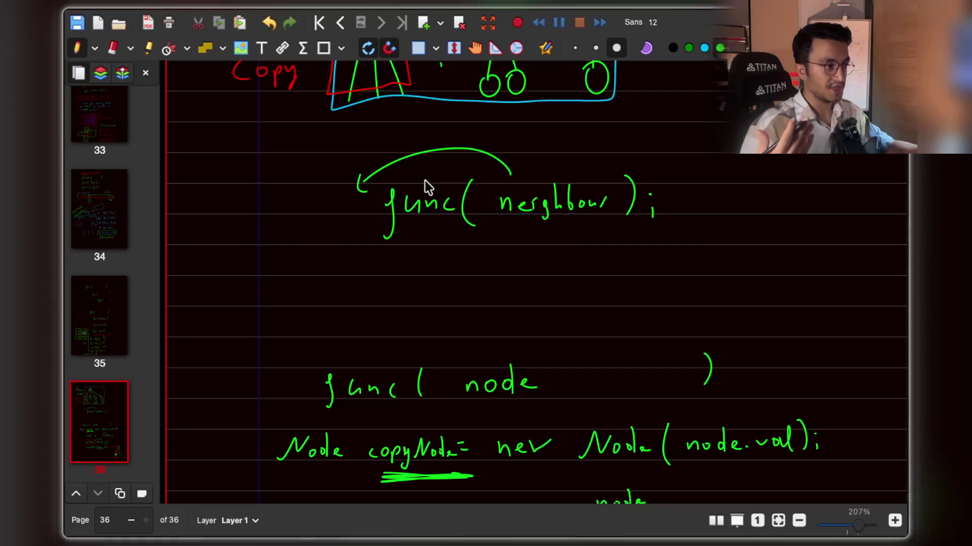
pyautogui.scroll(-1, 498, 246)
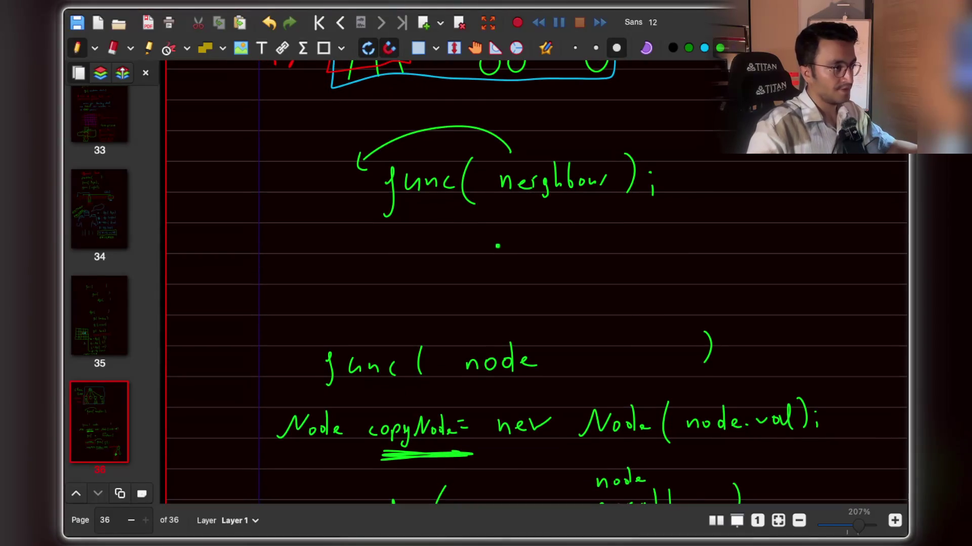
pyautogui.click(115, 53)
pyautogui.moveTo(460, 228)
pyautogui.mouseDown()
pyautogui.moveTo(378, 152)
pyautogui.moveTo(430, 208)
pyautogui.moveTo(650, 171)
pyautogui.moveTo(523, 185)
pyautogui.mouseUp()
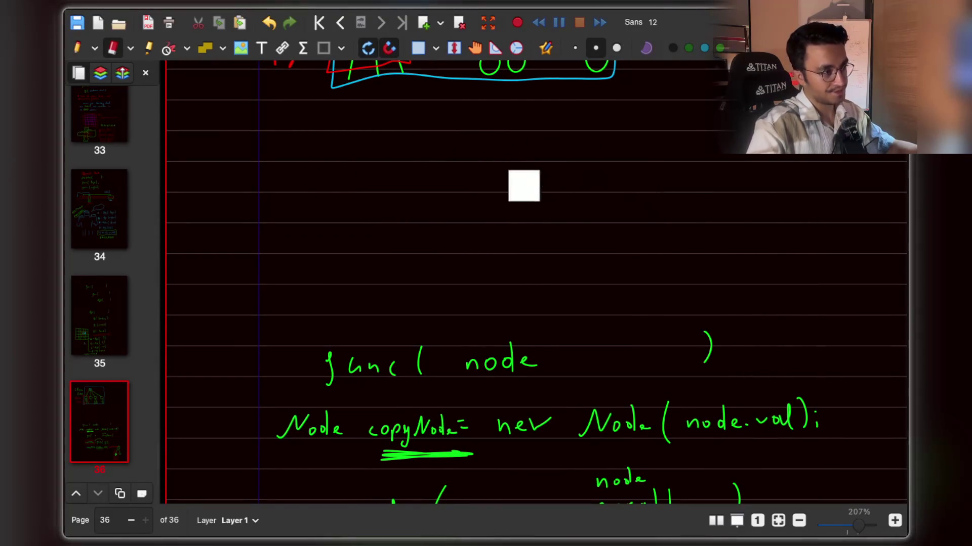
# Start writing 'root' with the green pen in the cleared space.
pyautogui.click(77, 48)
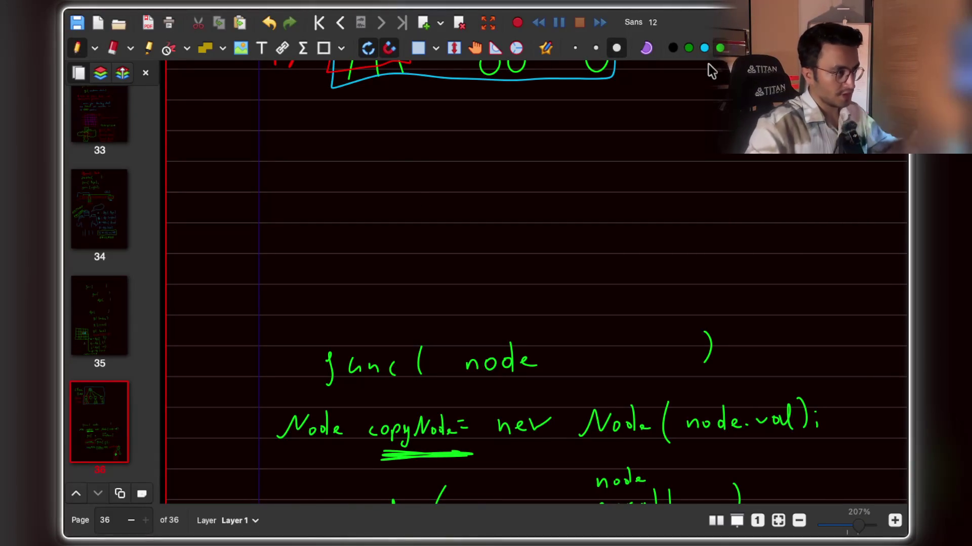
pyautogui.moveTo(401, 160); pyautogui.dragTo(412, 157)
pyautogui.click(426, 168)
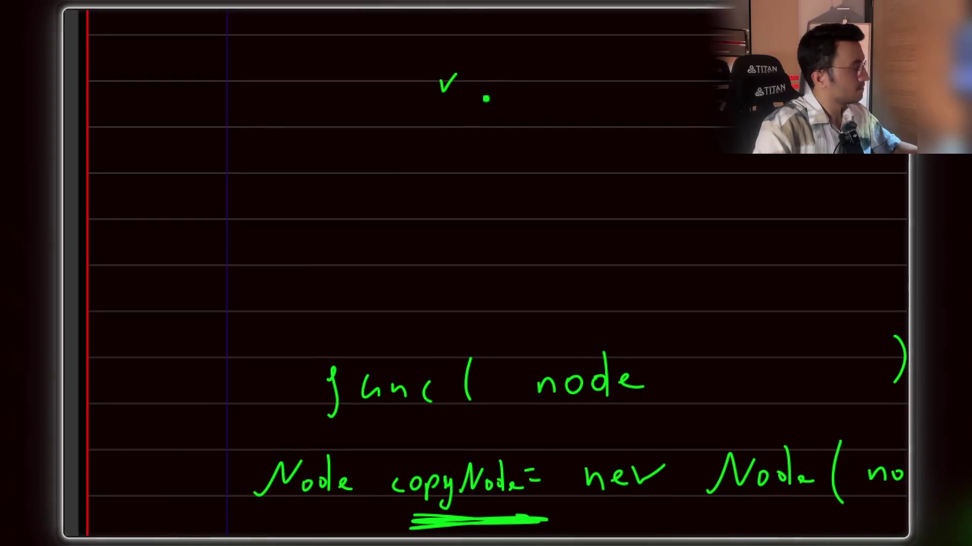
# Finish writing 'root' and write 'func( root );' below it in green.
pyautogui.moveTo(512, 75); pyautogui.dragTo(544, 93)
pyautogui.moveTo(531, 76); pyautogui.dragTo(551, 75)
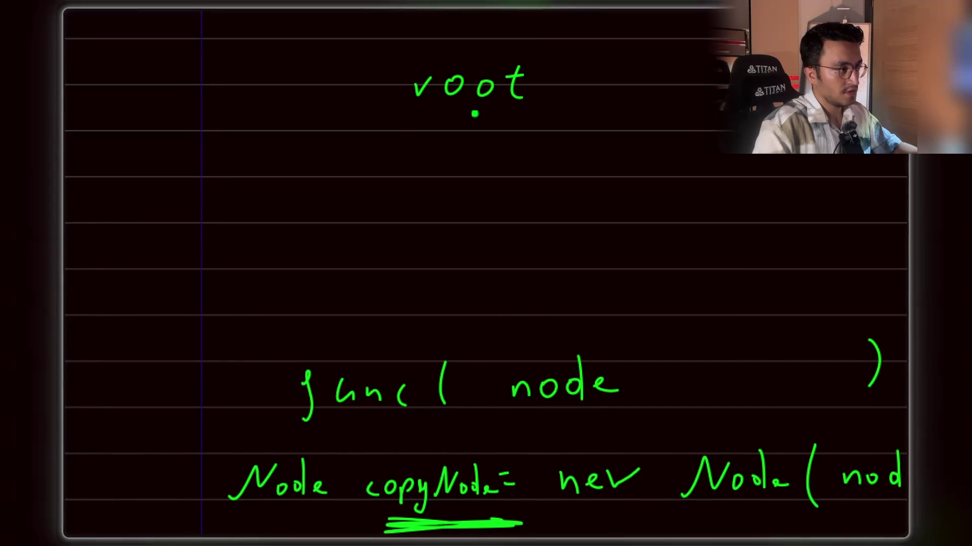
pyautogui.moveTo(434, 140)
pyautogui.mouseDown()
pyautogui.moveTo(420, 192)
pyautogui.moveTo(465, 160)
pyautogui.moveTo(484, 162)
pyautogui.mouseUp()
pyautogui.moveTo(503, 147); pyautogui.dragTo(495, 161)
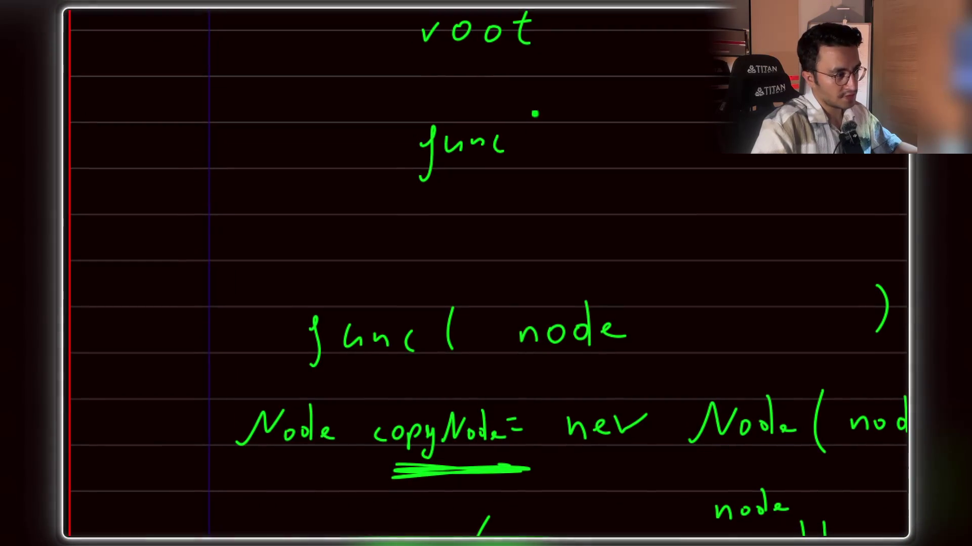
pyautogui.moveTo(538, 123); pyautogui.dragTo(524, 181)
pyautogui.moveTo(502, 133); pyautogui.dragTo(549, 134)
pyautogui.moveTo(571, 122); pyautogui.dragTo(577, 125)
pyautogui.moveTo(584, 93); pyautogui.dragTo(592, 150)
pyautogui.moveTo(622, 114); pyautogui.dragTo(622, 116)
pyautogui.moveTo(621, 127); pyautogui.dragTo(621, 142)
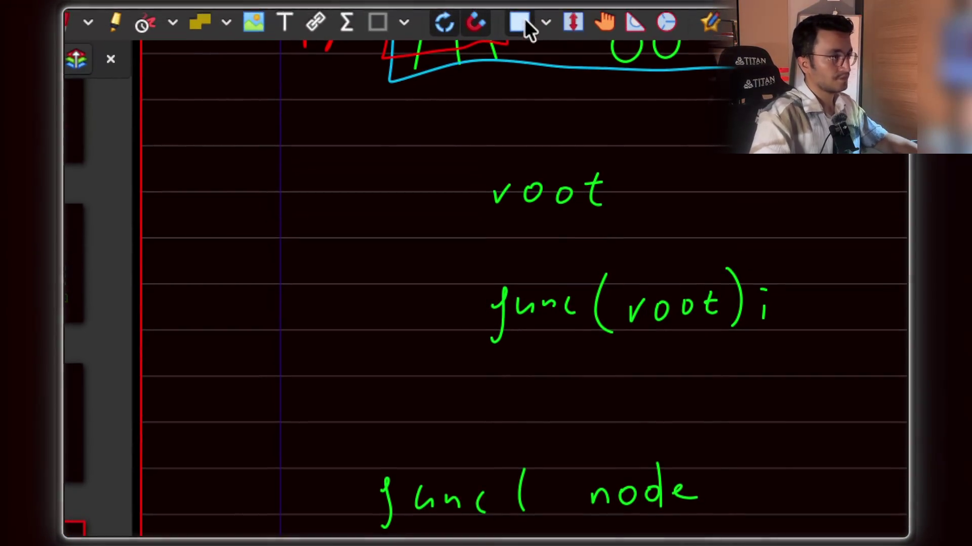
# Shift the 'func( root );' strokes further right with Select Rectangle.
pyautogui.click(521, 19)
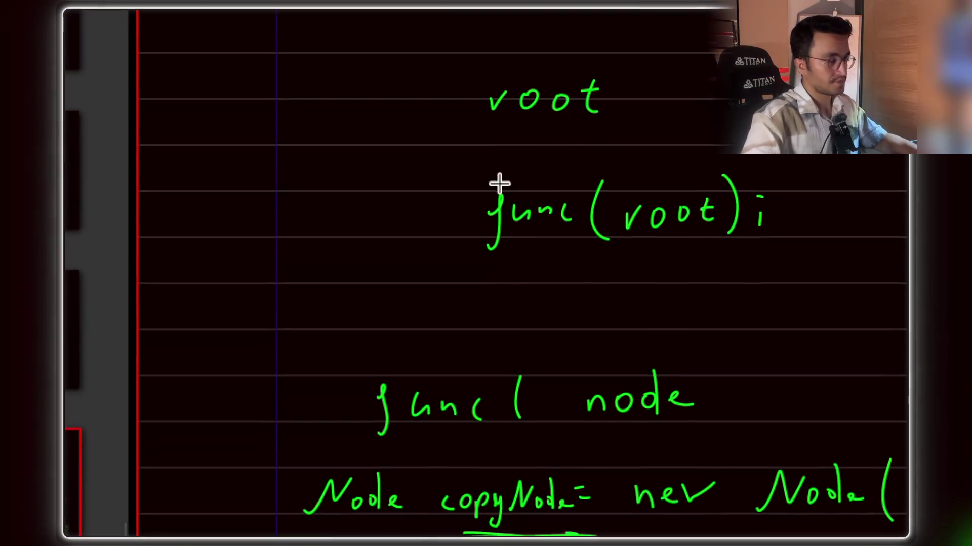
pyautogui.moveTo(499, 185); pyautogui.dragTo(699, 238)
pyautogui.moveTo(565, 167)
pyautogui.mouseDown()
pyautogui.moveTo(754, 144)
pyautogui.moveTo(779, 152)
pyautogui.mouseUp()
pyautogui.click(380, 18)
pyautogui.scroll(-2, 486, 273)
pyautogui.click(459, 130)
pyautogui.moveTo(279, 530); pyautogui.dragTo(414, 529)
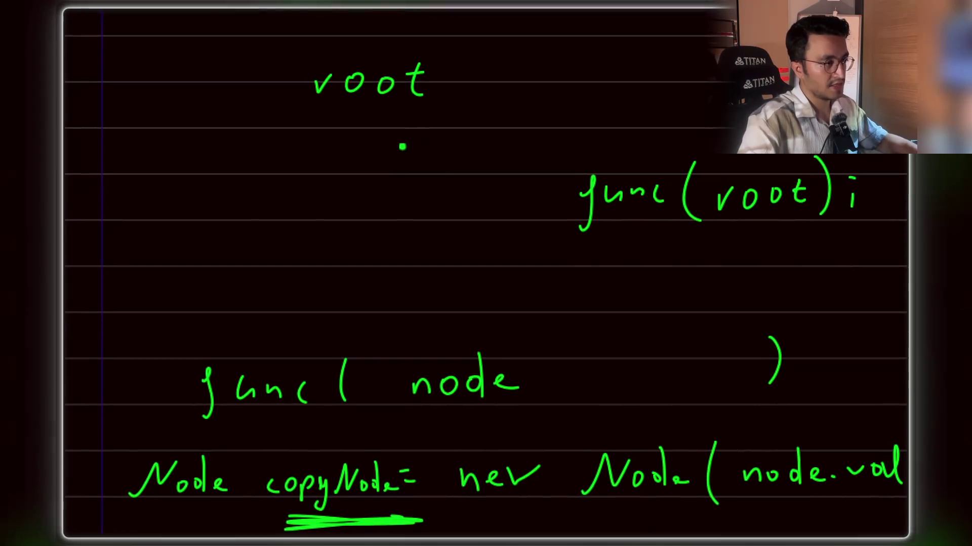
# Write 'Node newRoot' ahead of the call.
pyautogui.moveTo(405, 147)
pyautogui.mouseDown()
pyautogui.moveTo(517, 126)
pyautogui.moveTo(511, 142)
pyautogui.moveTo(551, 117)
pyautogui.moveTo(573, 129)
pyautogui.mouseUp()
pyautogui.moveTo(563, 114); pyautogui.dragTo(580, 113)
pyautogui.click(601, 123)
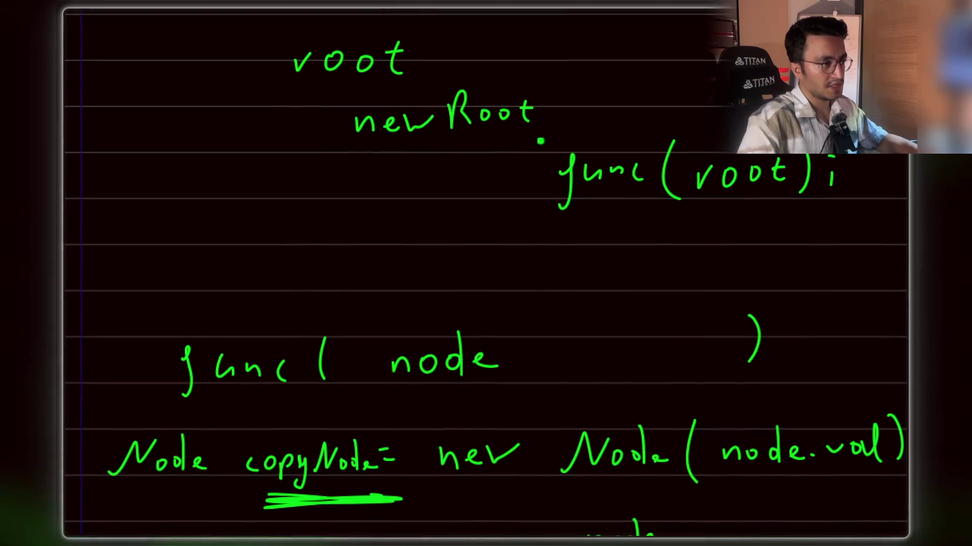
pyautogui.moveTo(352, 133)
pyautogui.mouseDown()
pyautogui.moveTo(404, 100)
pyautogui.moveTo(436, 124)
pyautogui.moveTo(457, 124)
pyautogui.mouseUp()
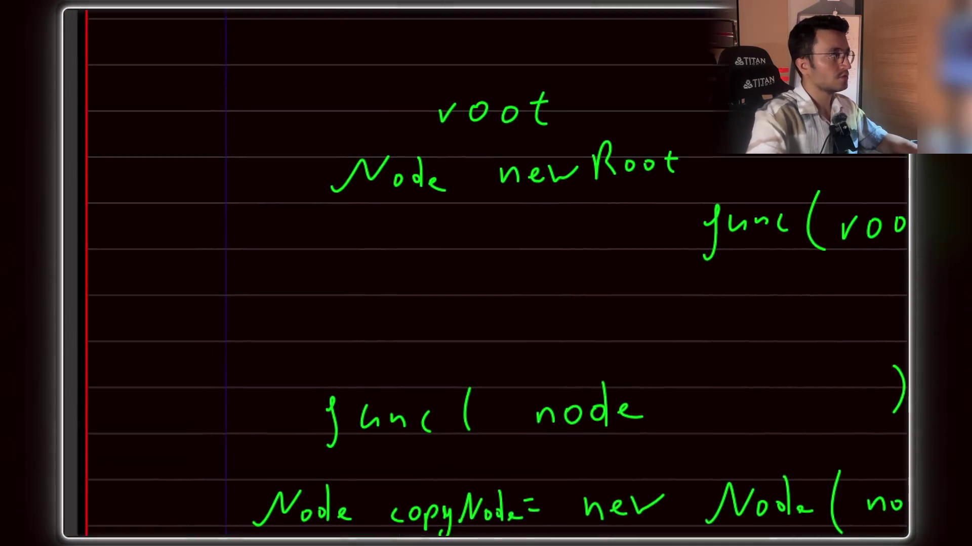
# Move 'Node newRoot' onto the func( root ); line, redraw its R and add '='.
pyautogui.click(504, 12)
pyautogui.moveTo(338, 289)
pyautogui.mouseDown()
pyautogui.moveTo(692, 260)
pyautogui.moveTo(725, 213)
pyautogui.mouseUp()
pyautogui.moveTo(613, 91); pyautogui.dragTo(613, 92)
pyautogui.moveTo(547, 119)
pyautogui.mouseDown()
pyautogui.moveTo(522, 158)
pyautogui.moveTo(504, 162)
pyautogui.mouseUp()
pyautogui.click(521, 210)
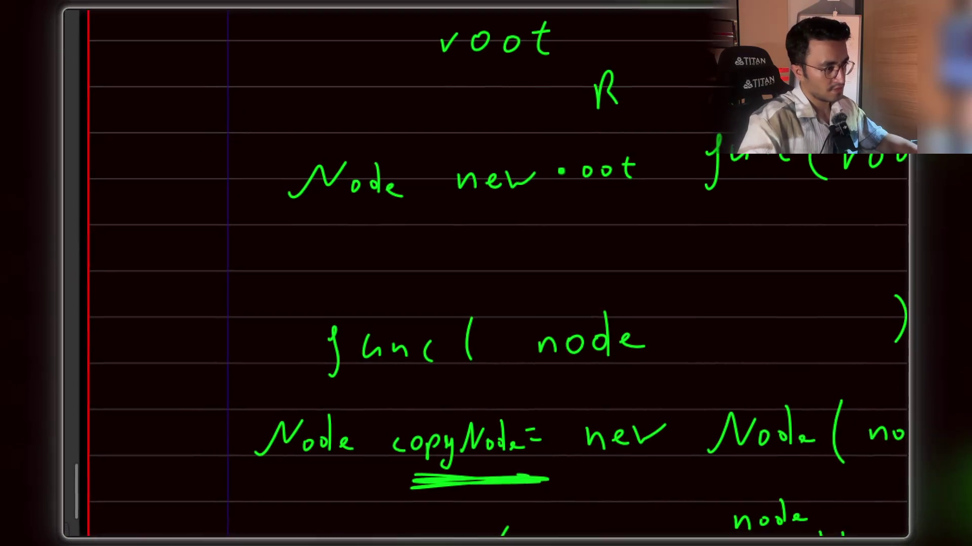
pyautogui.moveTo(540, 148); pyautogui.dragTo(556, 172)
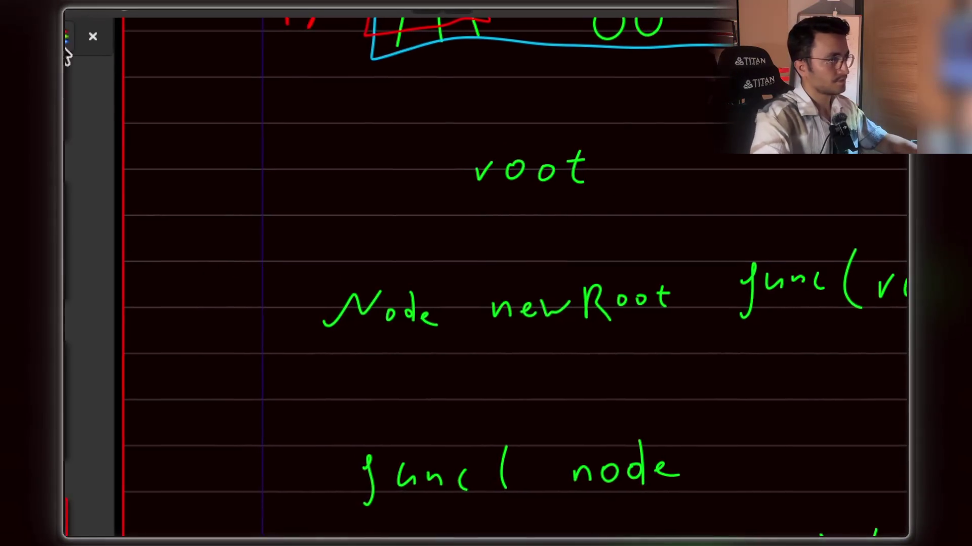
pyautogui.moveTo(539, 169)
pyautogui.mouseDown()
pyautogui.moveTo(559, 169)
pyautogui.moveTo(559, 178)
pyautogui.mouseUp()
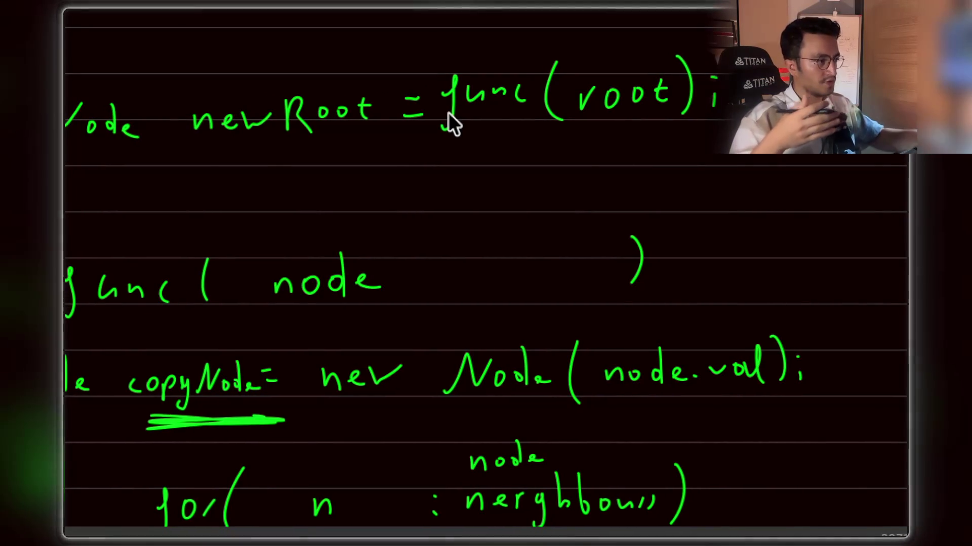
# Write a red 'C' note at the top right beside func(n) and box it in.
pyautogui.scroll(-3, 449, 112)
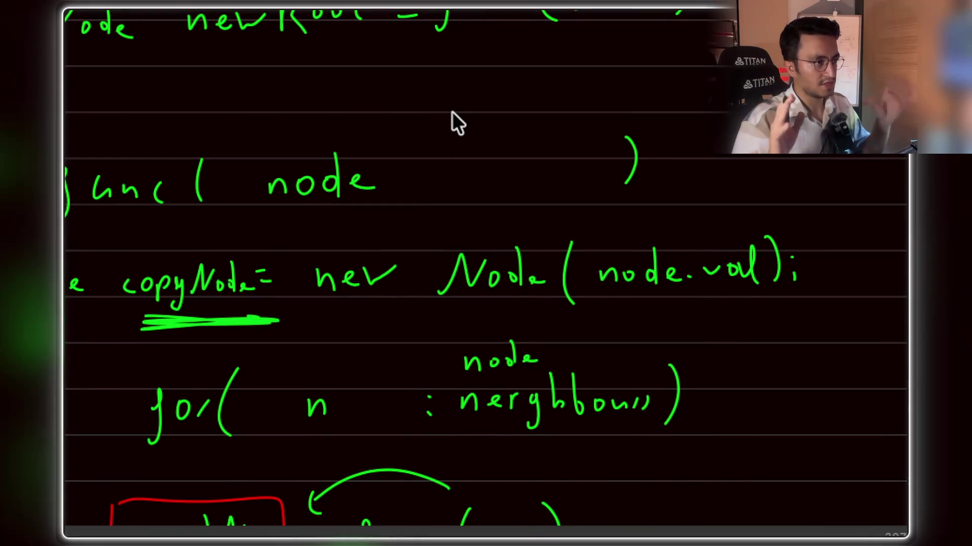
pyautogui.scroll(-3, 454, 111)
pyautogui.hscroll(-3, 454, 111)
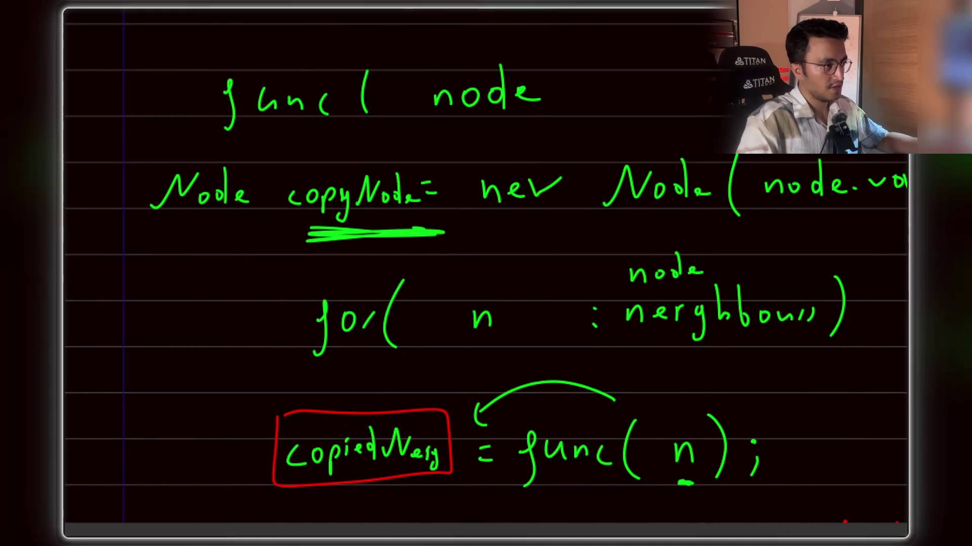
pyautogui.scroll(-2, 485, 274)
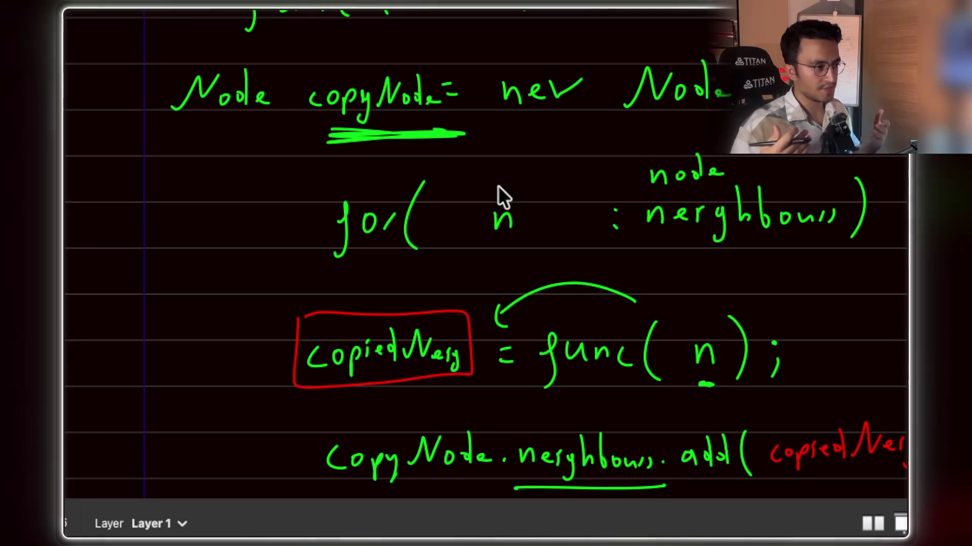
pyautogui.scroll(-5, 498, 186)
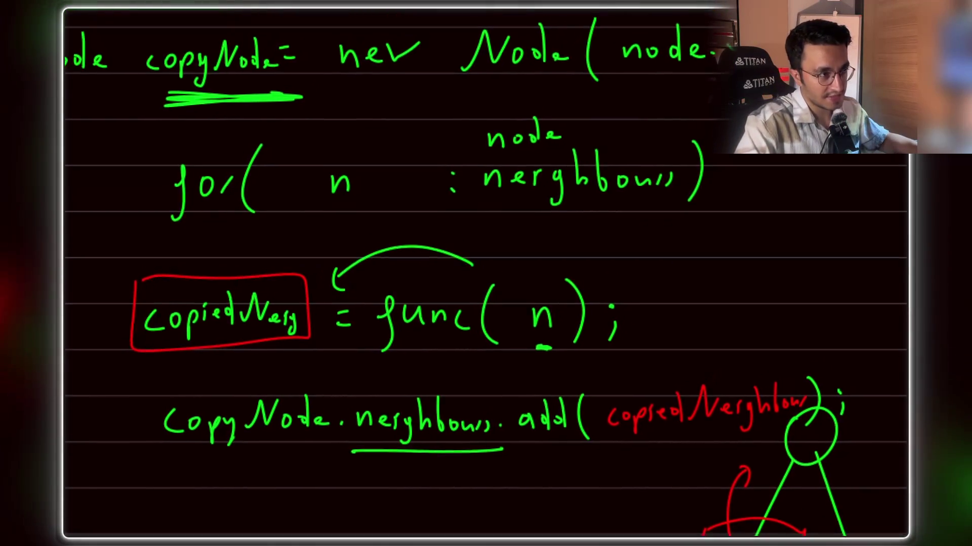
pyautogui.moveTo(689, 134); pyautogui.dragTo(701, 178)
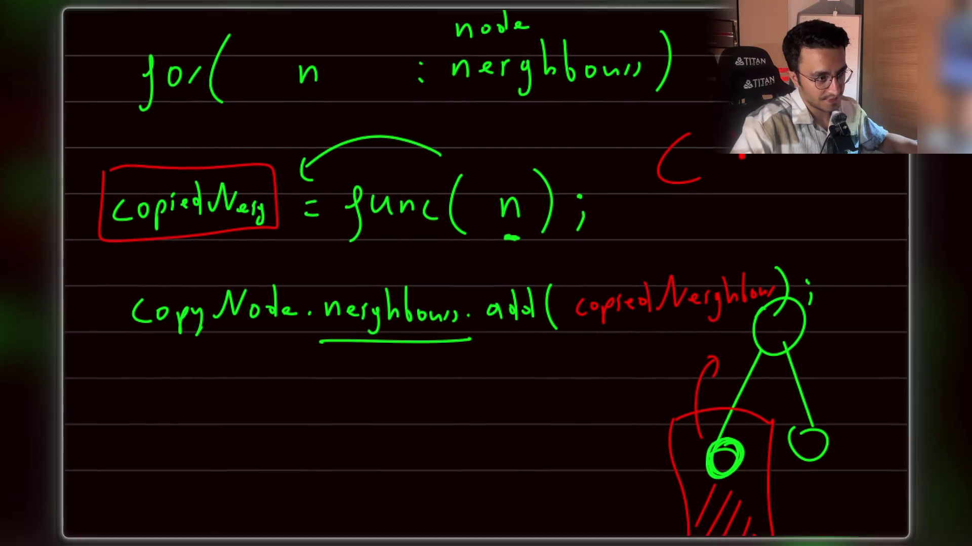
pyautogui.moveTo(742, 138); pyautogui.dragTo(747, 180)
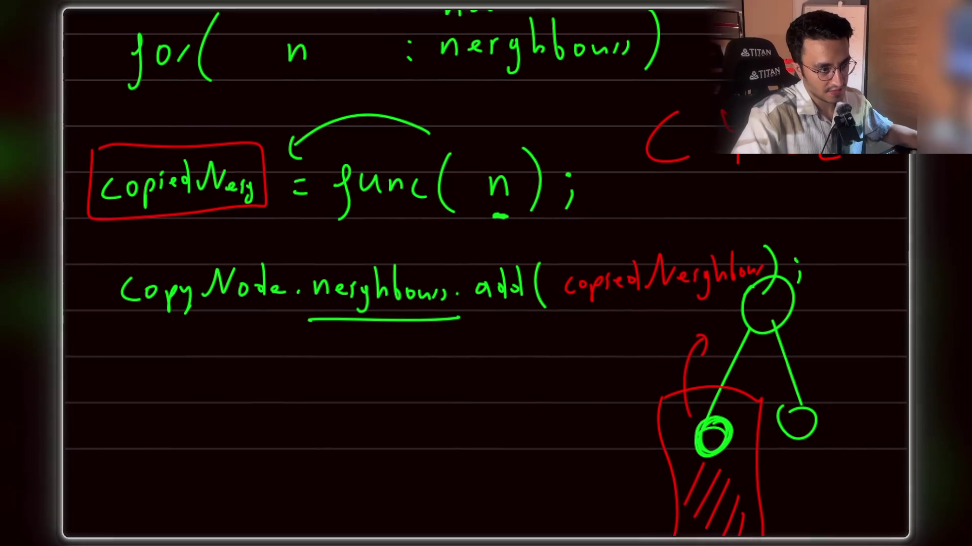
pyautogui.moveTo(621, 96)
pyautogui.mouseDown()
pyautogui.moveTo(622, 125)
pyautogui.moveTo(771, 186)
pyautogui.mouseUp()
pyautogui.moveTo(609, 87); pyautogui.dragTo(738, 83)
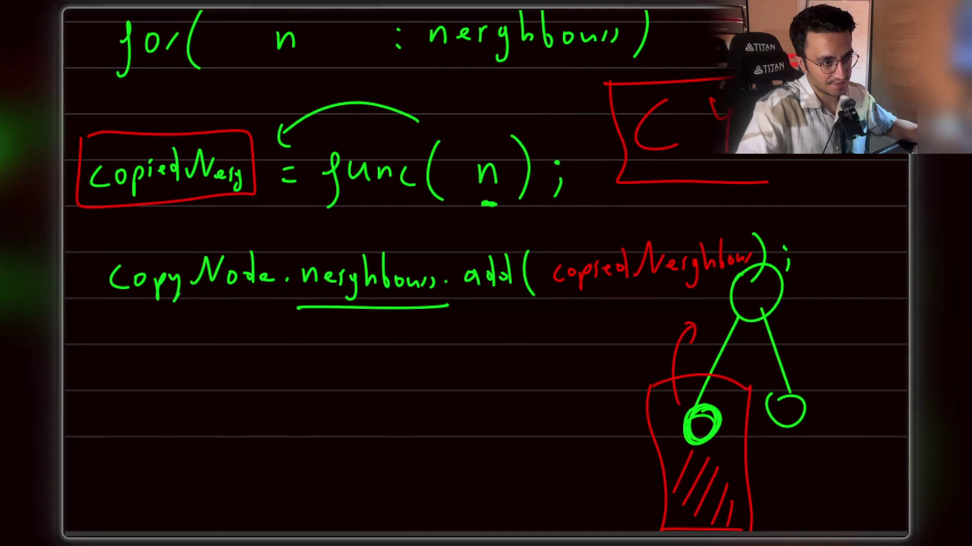
pyautogui.moveTo(753, 182); pyautogui.dragTo(898, 164)
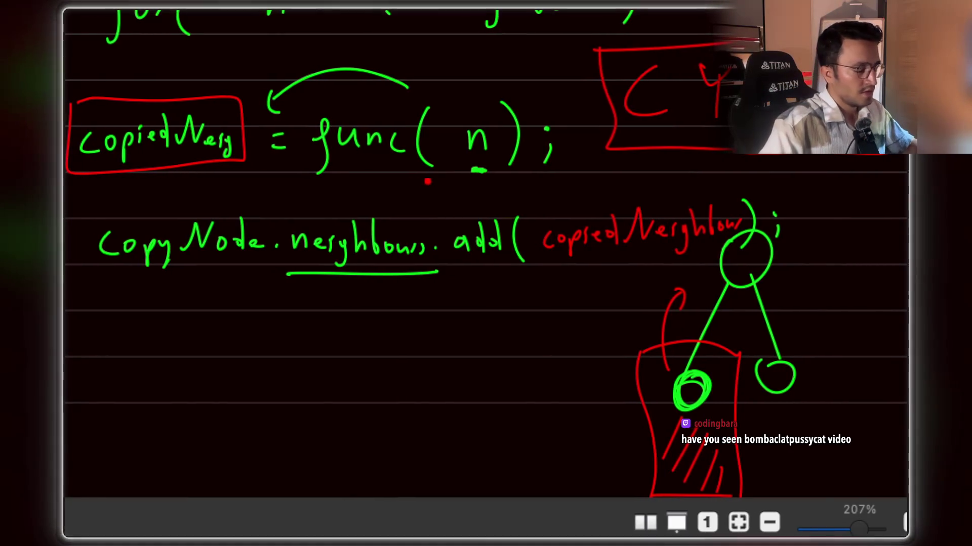
pyautogui.scroll(4, 412, 149)
pyautogui.hscroll(-8, 412, 149)
# Pan the canvas back up to the 'for( n : neighbours )' line.
pyautogui.moveTo(396, 41); pyautogui.dragTo(453, 77)
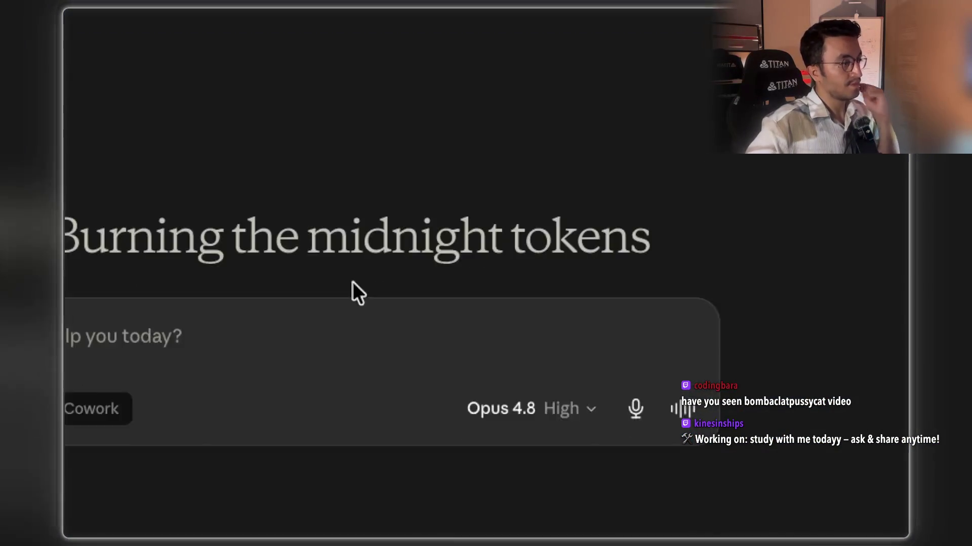
pyautogui.write('ö')
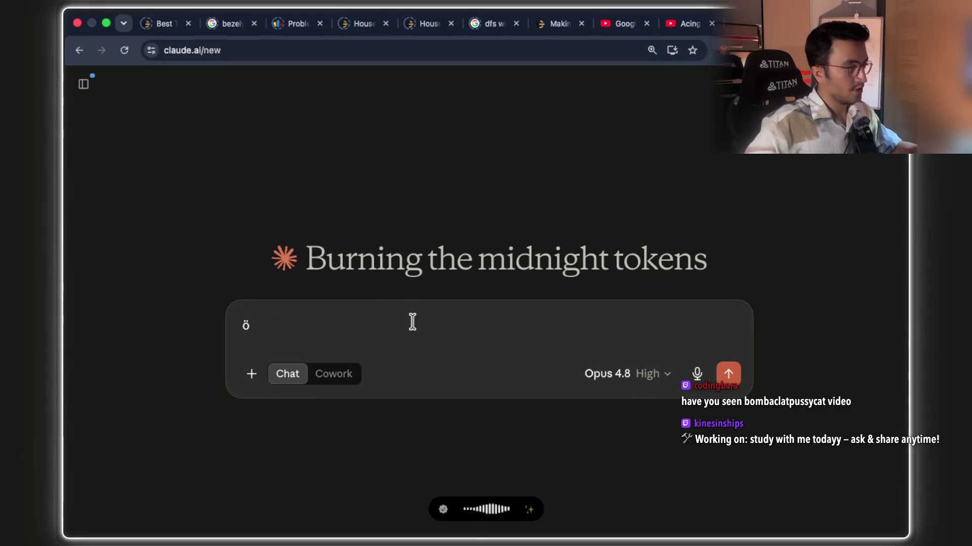
pyautogui.press('BackSpace')
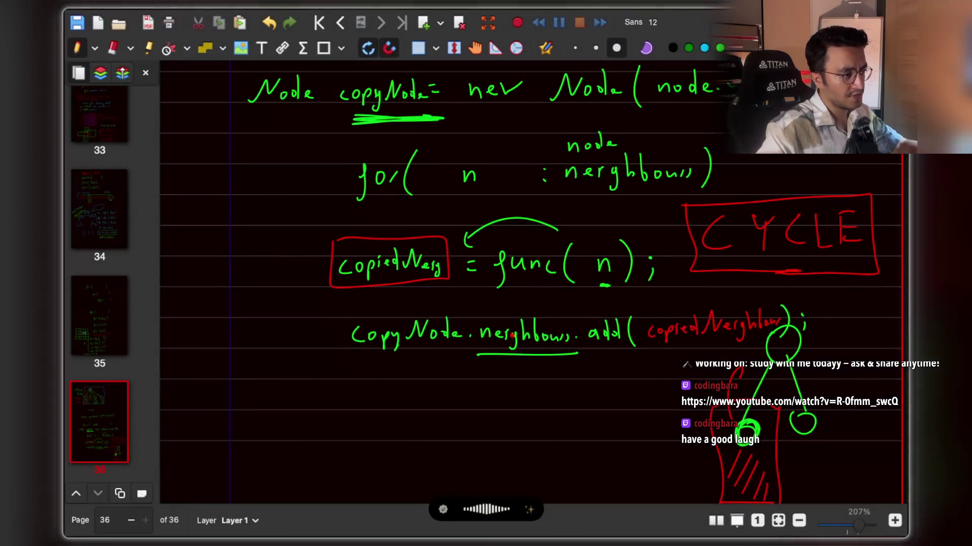
# Draw a small red tree: a root node with left and right child branches.
pyautogui.scroll(-1, 482, 372)
pyautogui.moveTo(468, 361)
pyautogui.mouseDown()
pyautogui.moveTo(493, 377)
pyautogui.moveTo(468, 358)
pyautogui.moveTo(438, 439)
pyautogui.mouseUp()
pyautogui.moveTo(484, 385); pyautogui.dragTo(514, 432)
pyautogui.moveTo(440, 439)
pyautogui.mouseDown()
pyautogui.moveTo(431, 441)
pyautogui.moveTo(509, 424)
pyautogui.mouseUp()
# Label the nodes k, 2k+1 and 2k+2, then send Claude the dictated visited-nodes question.
pyautogui.moveTo(366, 430); pyautogui.dragTo(379, 447)
pyautogui.click(386, 448)
pyautogui.moveTo(385, 424)
pyautogui.mouseDown()
pyautogui.moveTo(384, 443)
pyautogui.moveTo(413, 443)
pyautogui.mouseUp()
pyautogui.moveTo(526, 411); pyautogui.dragTo(547, 426)
pyautogui.moveTo(552, 416); pyautogui.dragTo(592, 420)
pyautogui.moveTo(510, 353); pyautogui.dragTo(513, 376)
pyautogui.moveTo(515, 368); pyautogui.dragTo(532, 374)
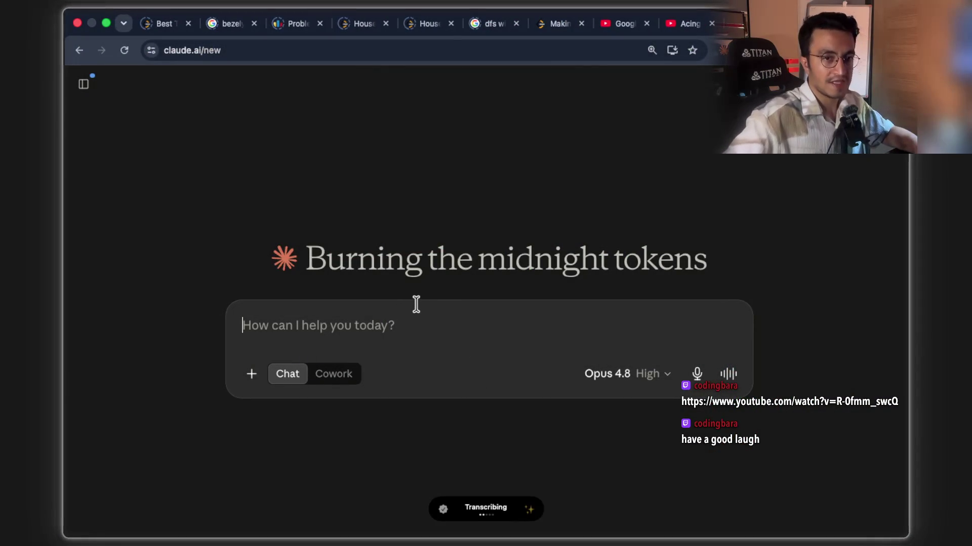
pyautogui.click(409, 317)
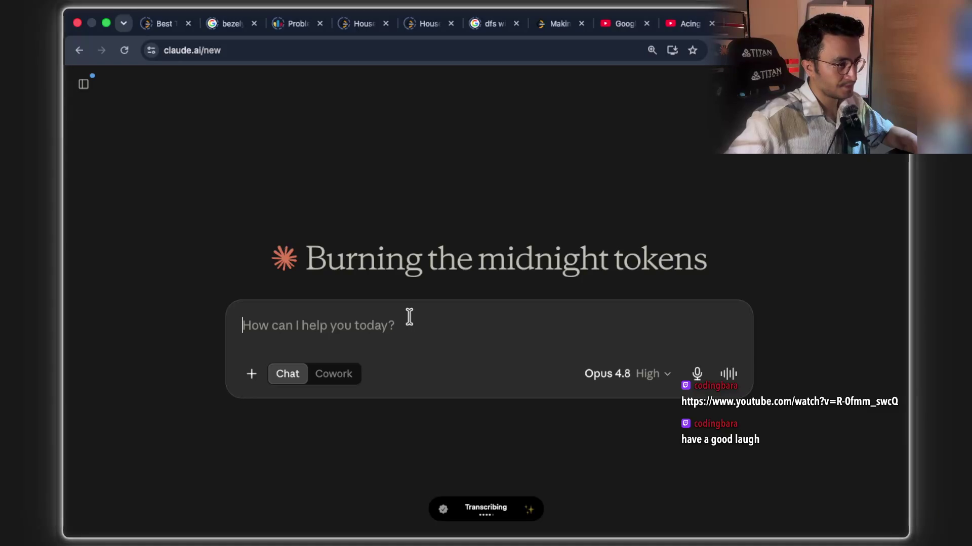
pyautogui.press('Return')
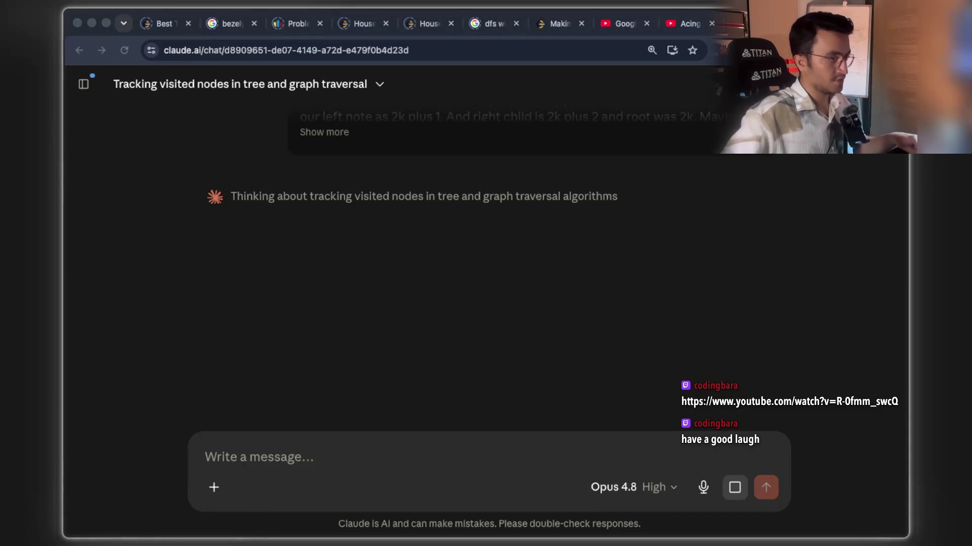
# Open the shared YouTube link in a new Chrome tab.
pyautogui.hotkey('ctrl', 't')
pyautogui.write('ttps://www.youtube.com/watch?v=R-0fmm_swcQ')
pyautogui.press('Return')
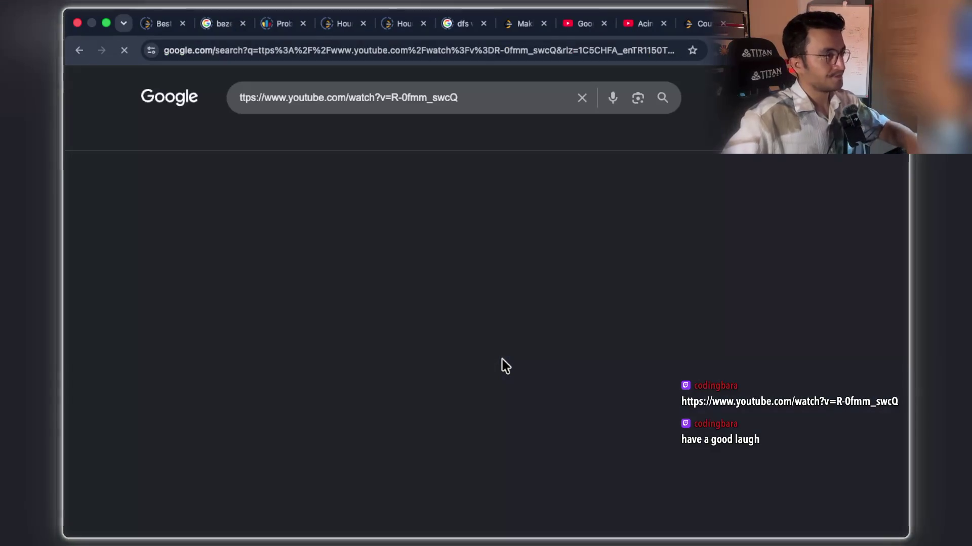
pyautogui.hotkey('ctrl', 'w')
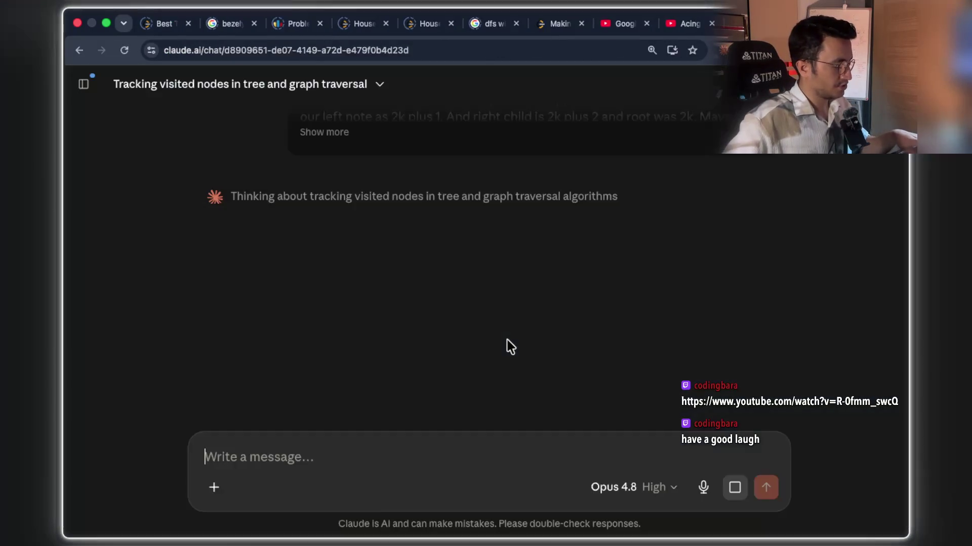
pyautogui.hotkey('ctrl', 't')
pyautogui.write('https://www.youtube.com/watch?v=R-0fmm_swcQ')
pyautogui.press('Return')
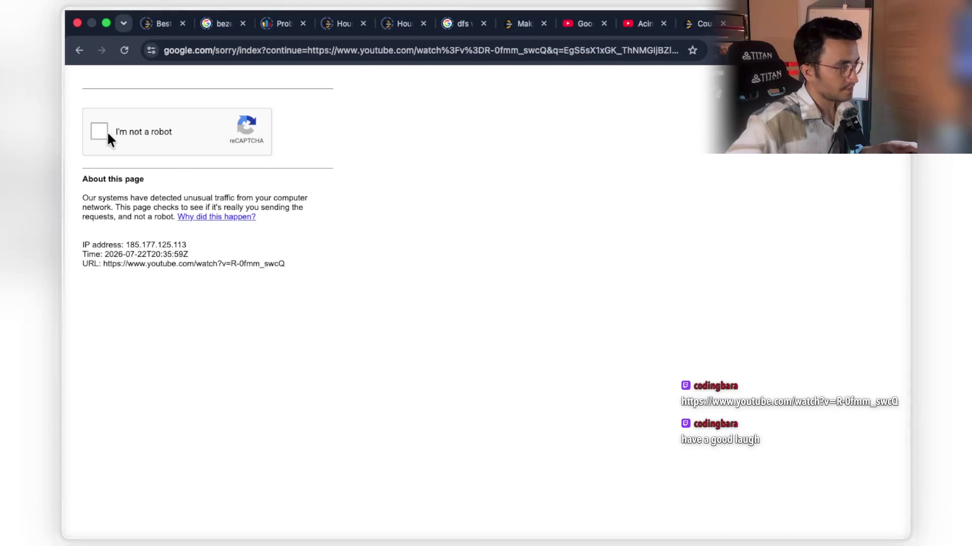
# Pass the reCAPTCHA by ticking the box and selecting all motorcycle tiles.
pyautogui.click(104, 130)
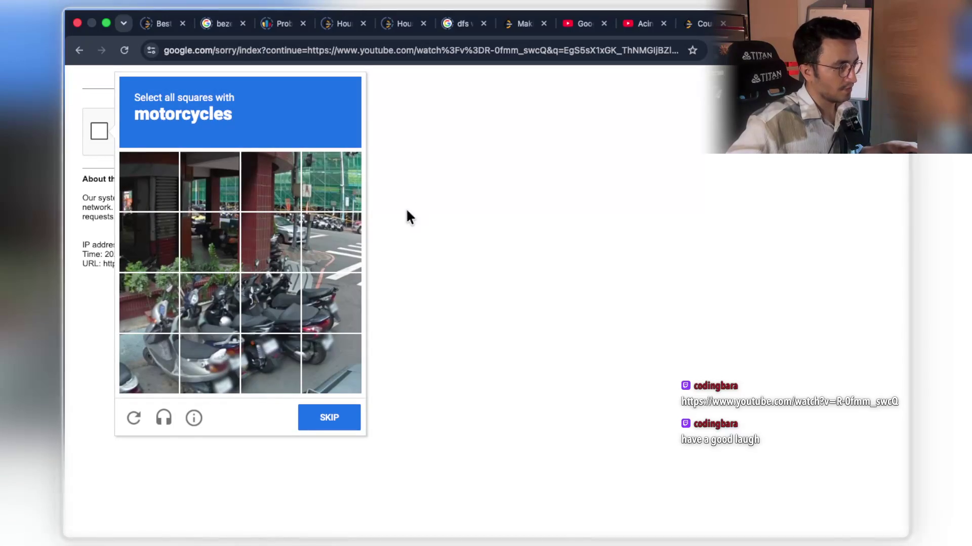
pyautogui.click(213, 303)
pyautogui.click(269, 310)
pyautogui.click(338, 310)
pyautogui.click(330, 362)
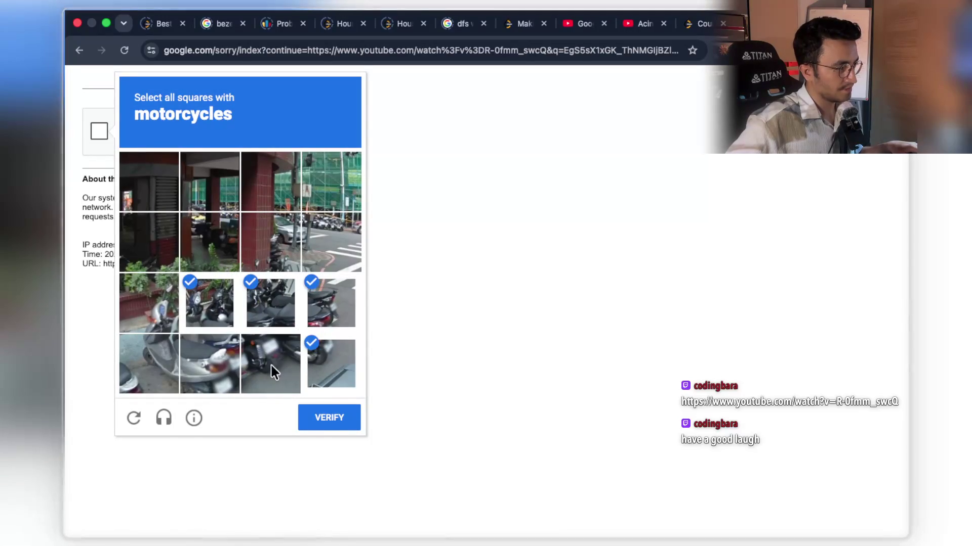
pyautogui.click(271, 372)
pyautogui.click(202, 360)
pyautogui.click(149, 354)
pyautogui.click(148, 309)
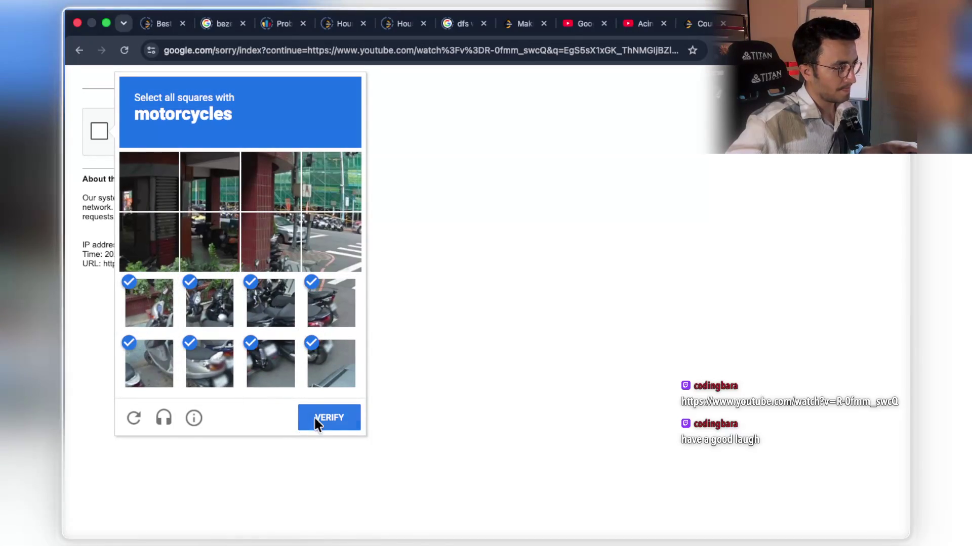
pyautogui.click(314, 418)
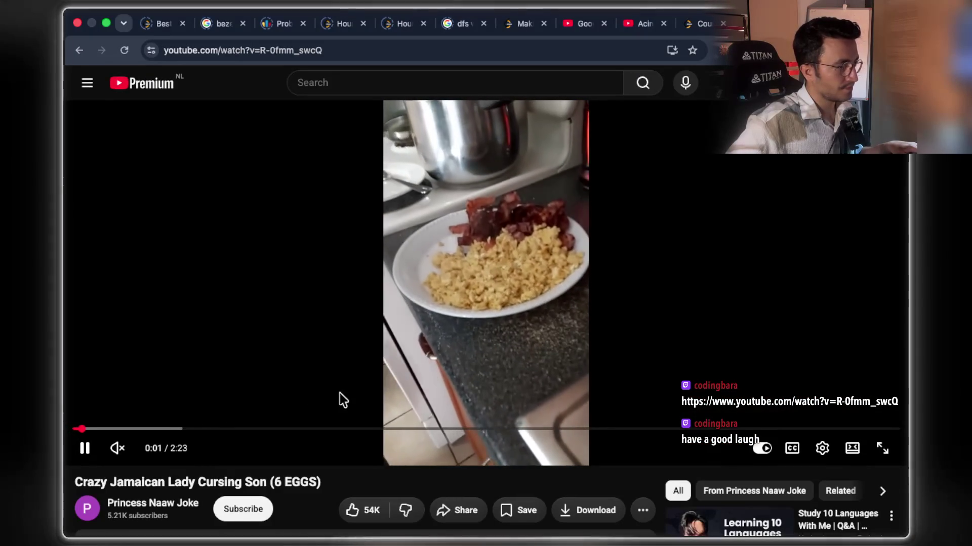
# Pause the video, raise its volume, skim the comments, then resume playback.
pyautogui.moveTo(175, 482); pyautogui.dragTo(228, 482)
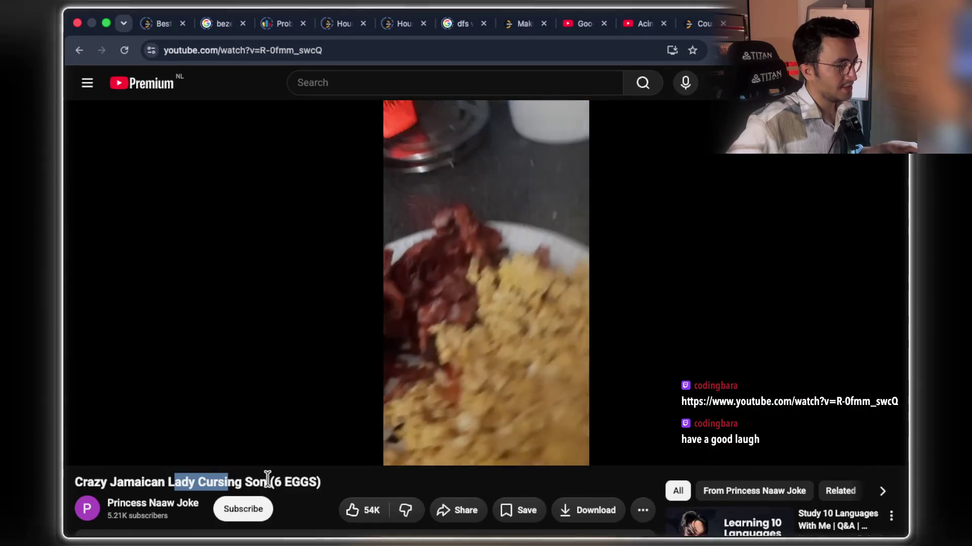
pyautogui.click(418, 387)
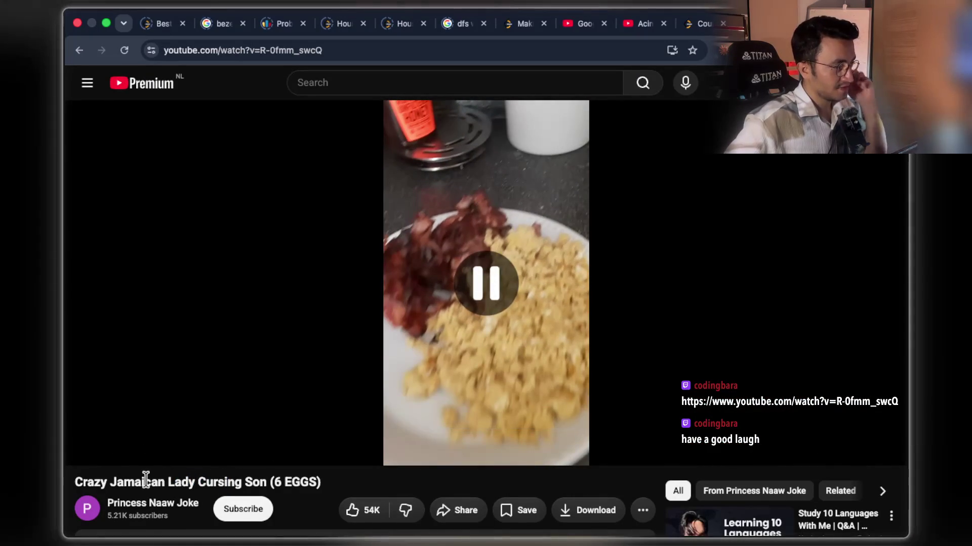
pyautogui.moveTo(134, 449); pyautogui.dragTo(145, 448)
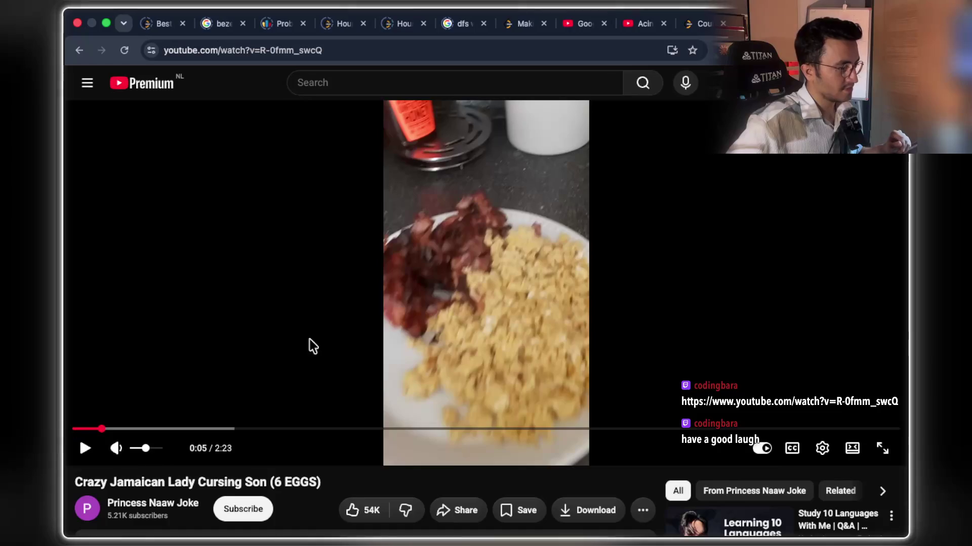
pyautogui.scroll(-5, 314, 347)
pyautogui.scroll(-4, 332, 341)
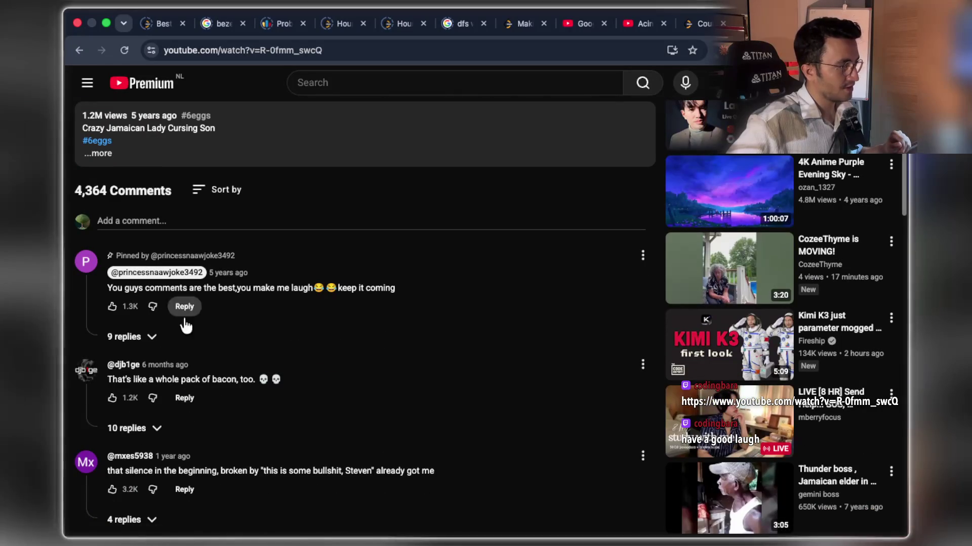
pyautogui.moveTo(132, 380); pyautogui.dragTo(225, 393)
pyautogui.scroll(10, 414, 308)
pyautogui.click(465, 275)
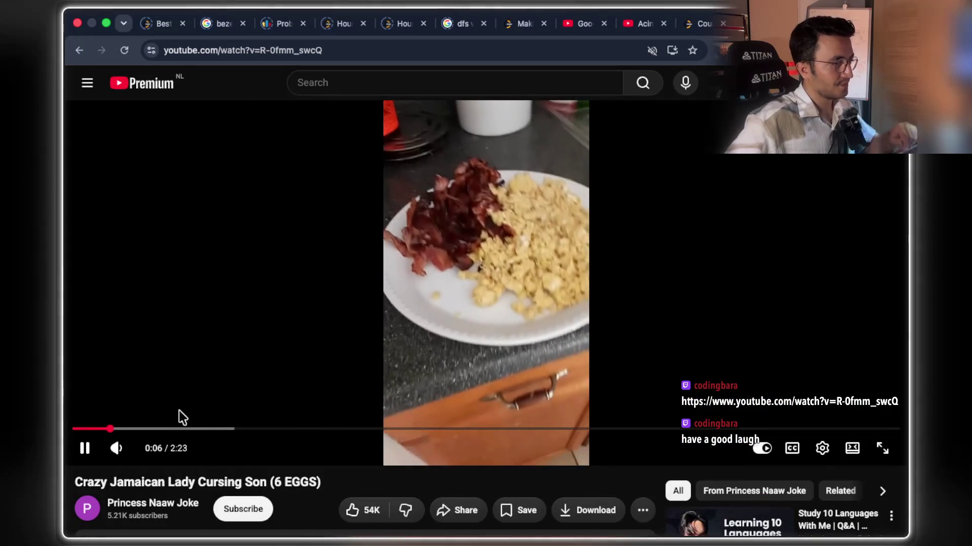
pyautogui.press('space')
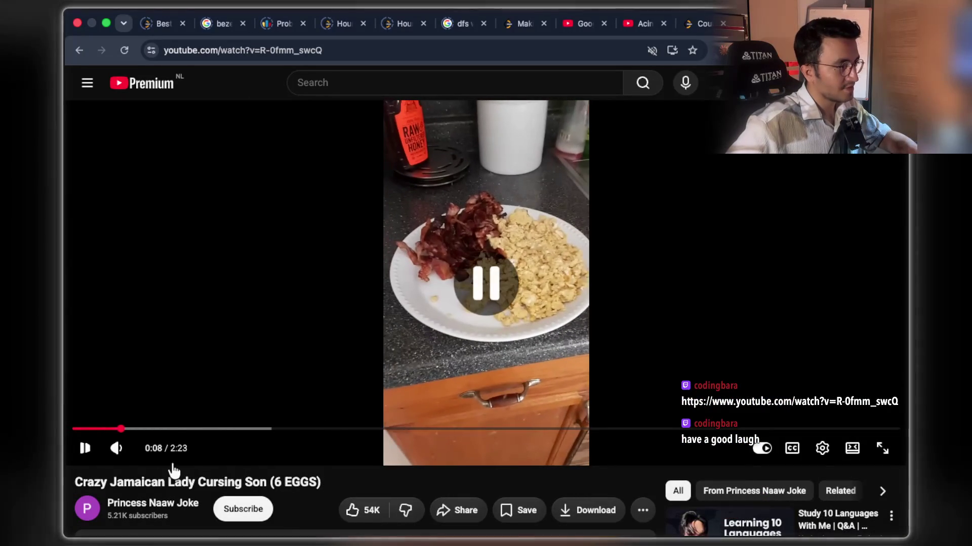
pyautogui.press('space')
pyautogui.press('space')
pyautogui.press('space')
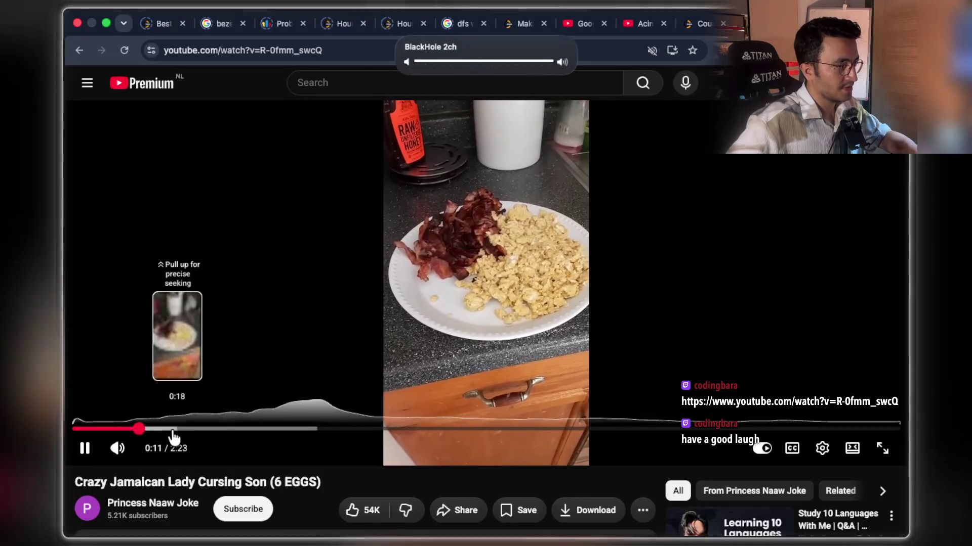
# Skip the video ahead in jumps to 1:29, pause at 1:31 and scroll to the comments.
pyautogui.click(174, 429)
pyautogui.click(206, 429)
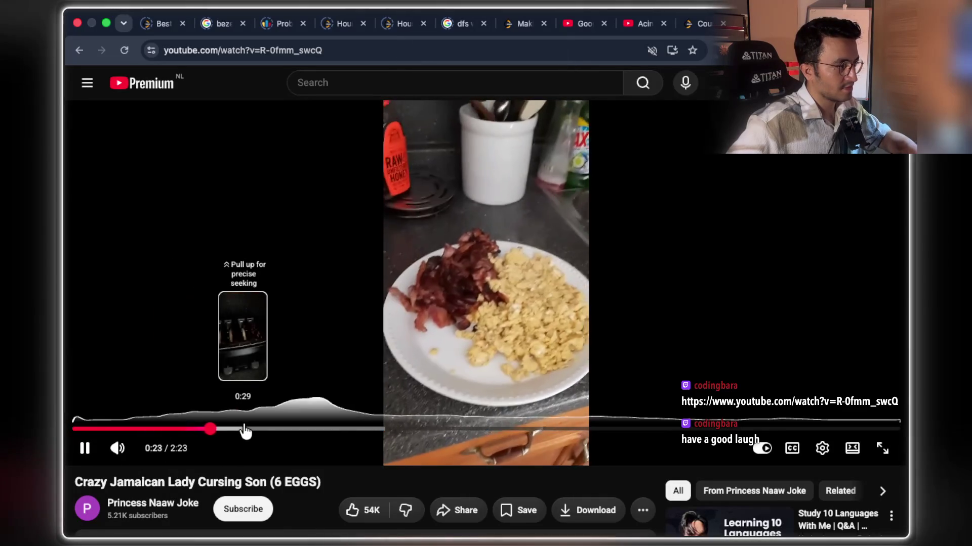
pyautogui.click(246, 429)
pyautogui.moveTo(246, 429); pyautogui.dragTo(375, 430)
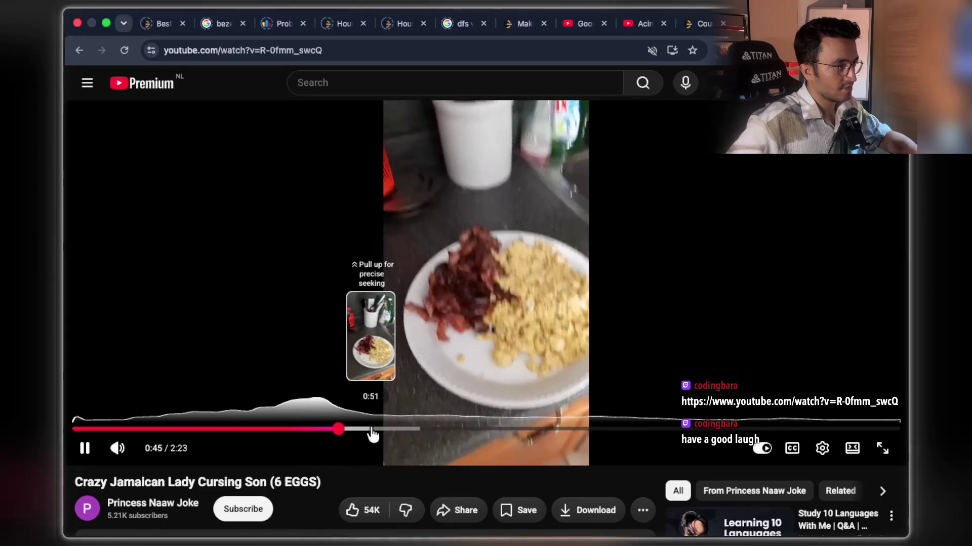
pyautogui.click(372, 433)
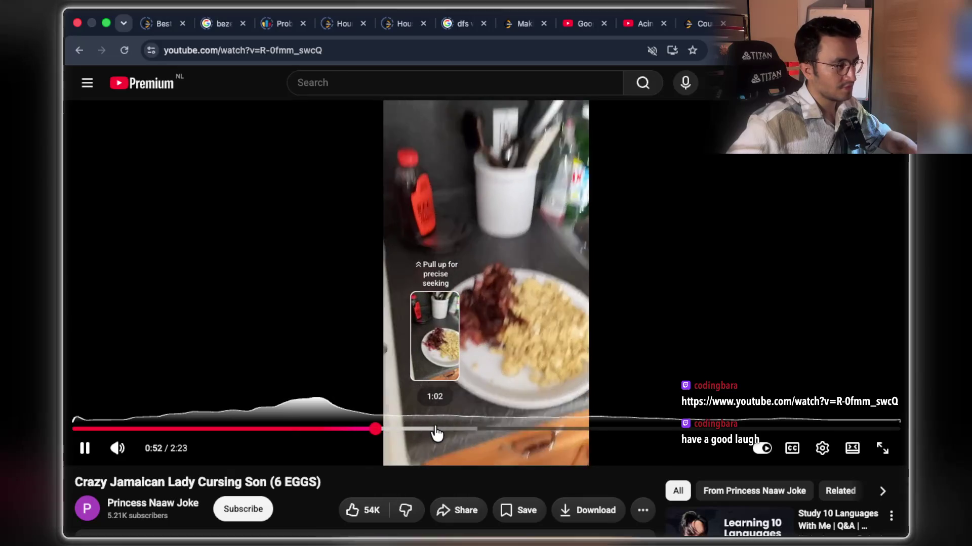
pyautogui.click(436, 433)
pyautogui.click(489, 434)
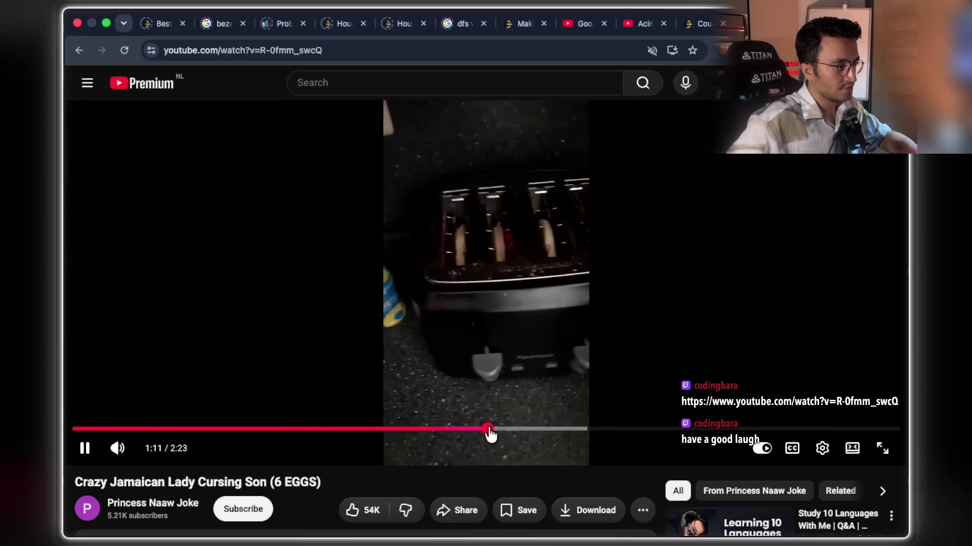
pyautogui.click(526, 434)
pyautogui.click(588, 434)
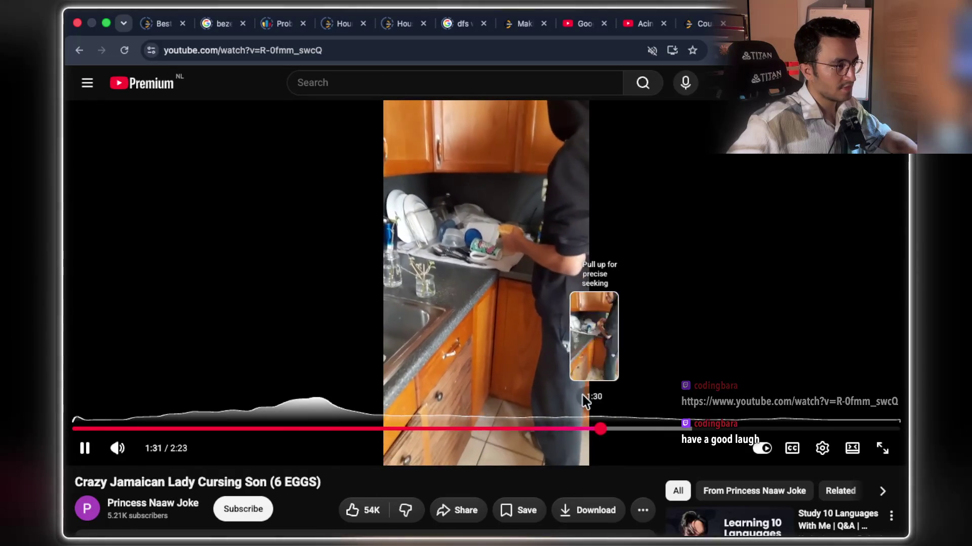
pyautogui.click(579, 390)
pyautogui.scroll(-10, 449, 412)
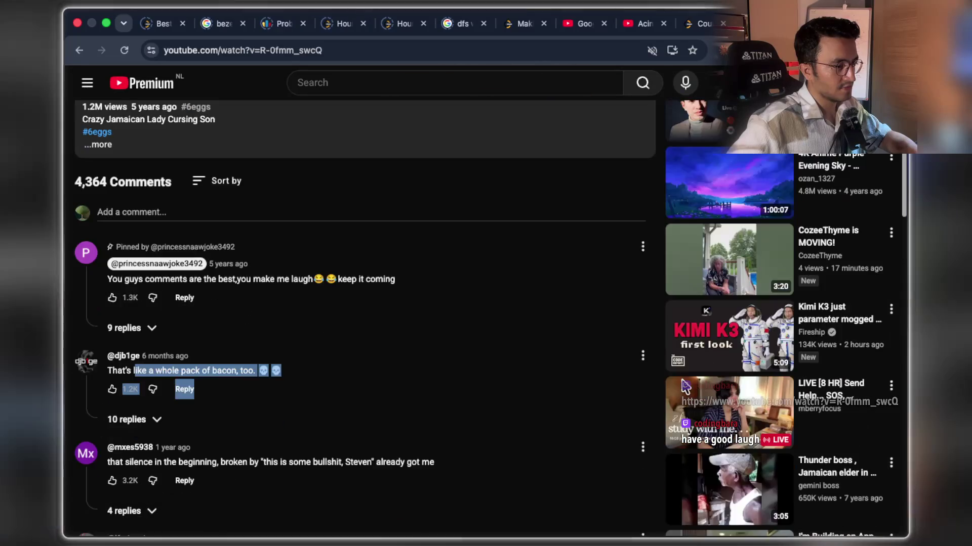
pyautogui.scroll(-5, 686, 387)
pyautogui.moveTo(134, 401); pyautogui.dragTo(278, 402)
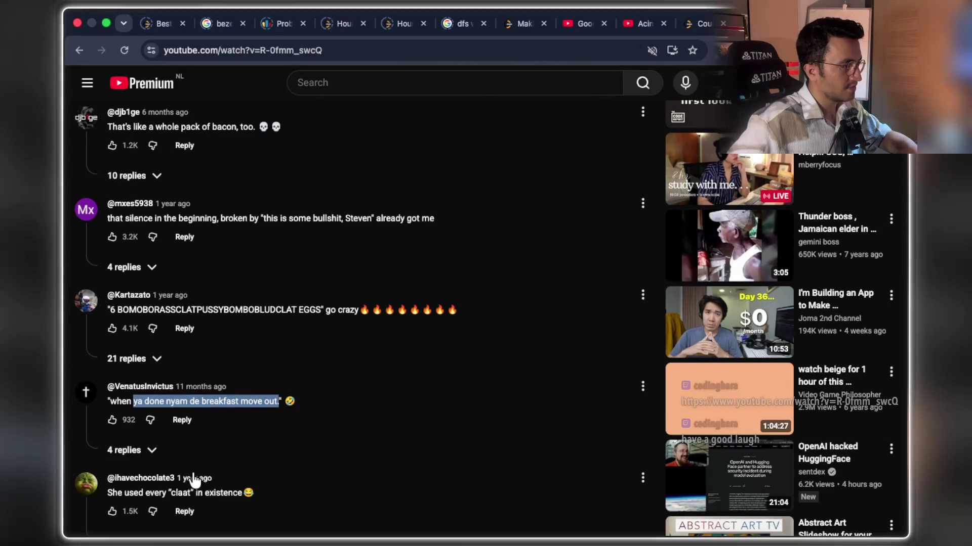
pyautogui.moveTo(155, 492); pyautogui.dragTo(243, 492)
pyautogui.scroll(-4, 307, 399)
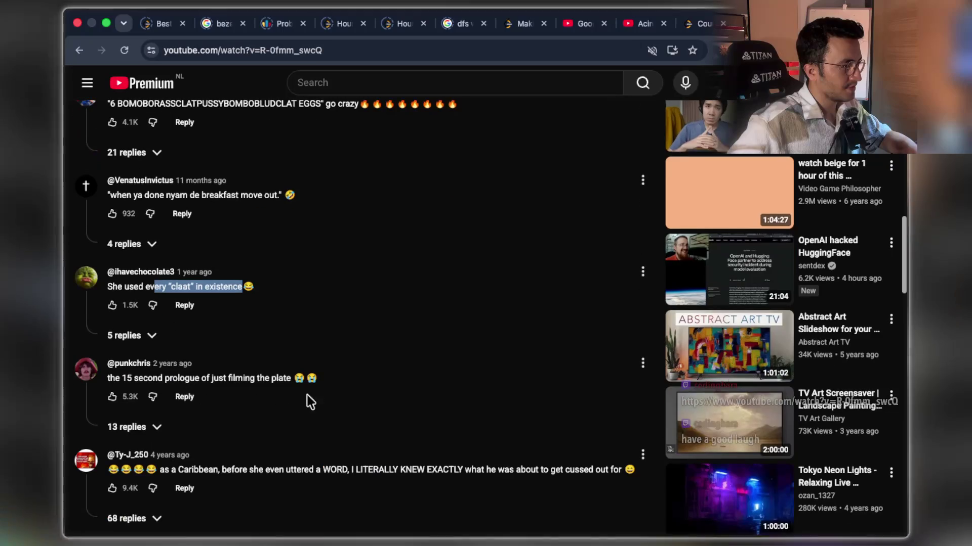
pyautogui.click(120, 377)
pyautogui.moveTo(205, 379); pyautogui.dragTo(281, 383)
pyautogui.scroll(-2, 305, 345)
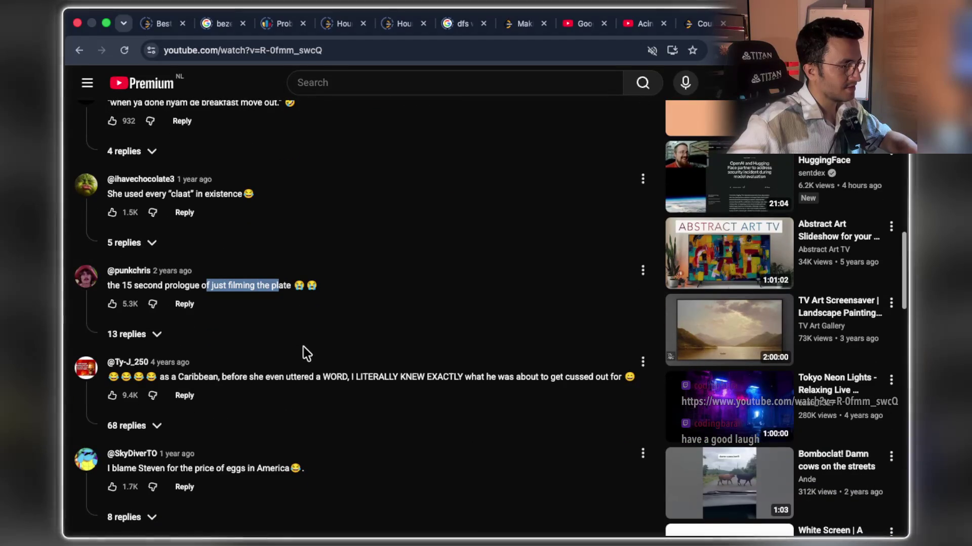
pyautogui.moveTo(161, 468); pyautogui.dragTo(278, 467)
pyautogui.scroll(-1, 434, 378)
pyautogui.scroll(-5, 434, 378)
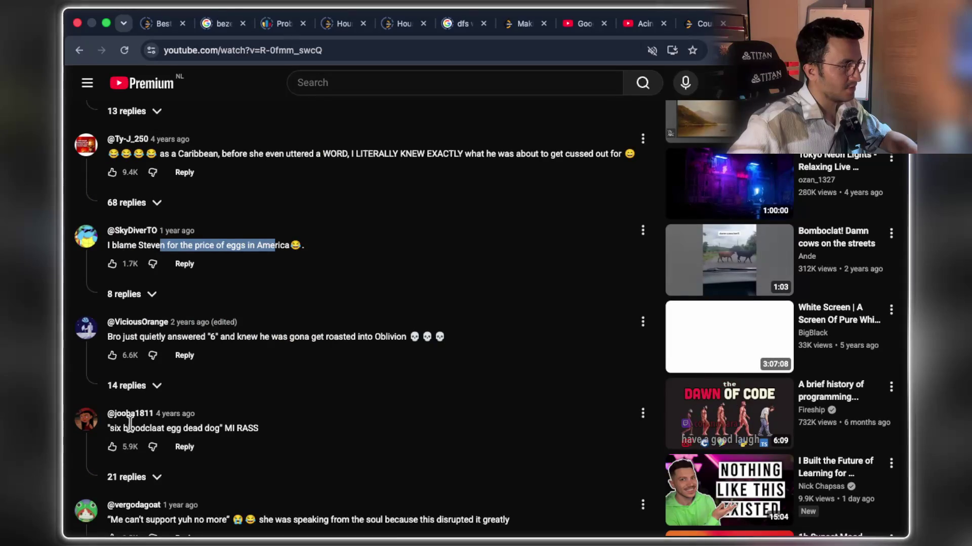
pyautogui.moveTo(112, 429); pyautogui.dragTo(180, 430)
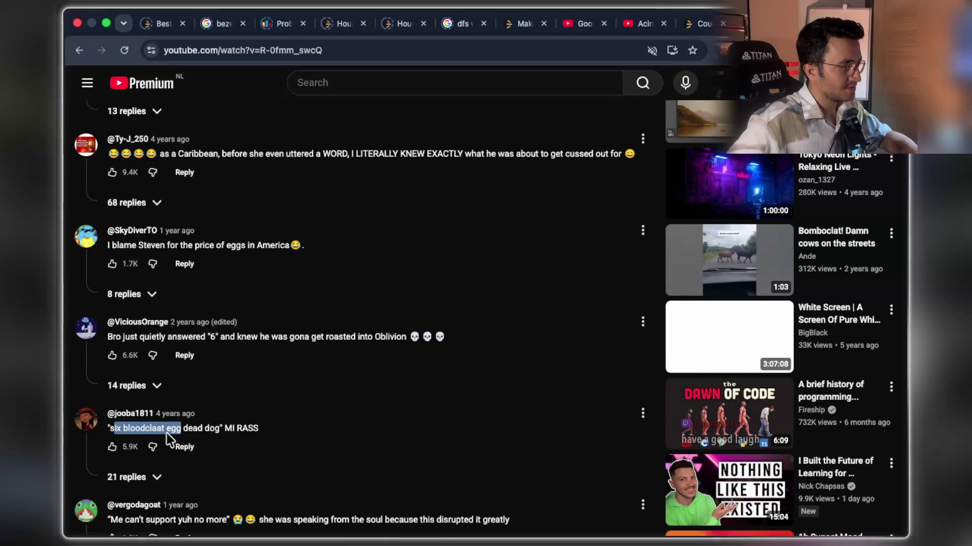
pyautogui.click(171, 433)
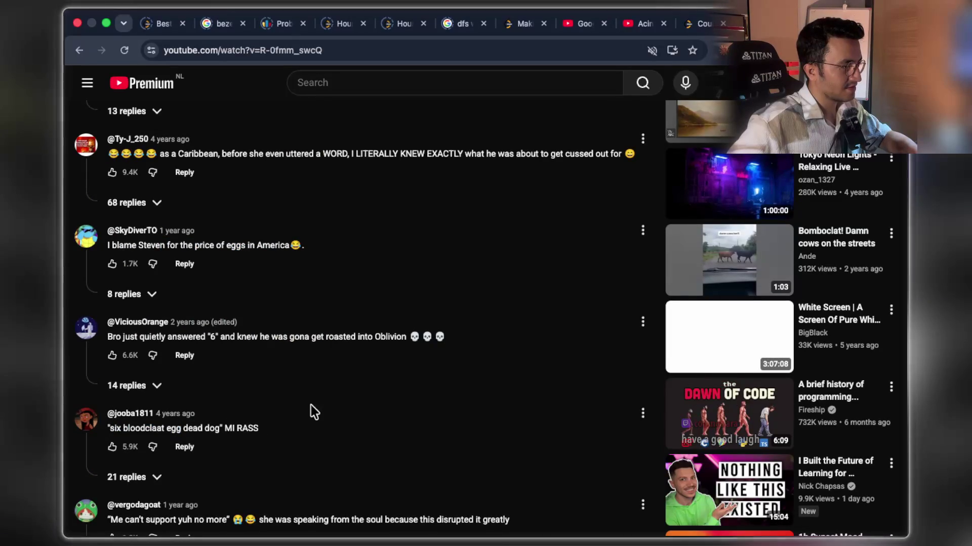
pyautogui.moveTo(144, 337); pyautogui.dragTo(217, 336)
pyautogui.scroll(15, 418, 302)
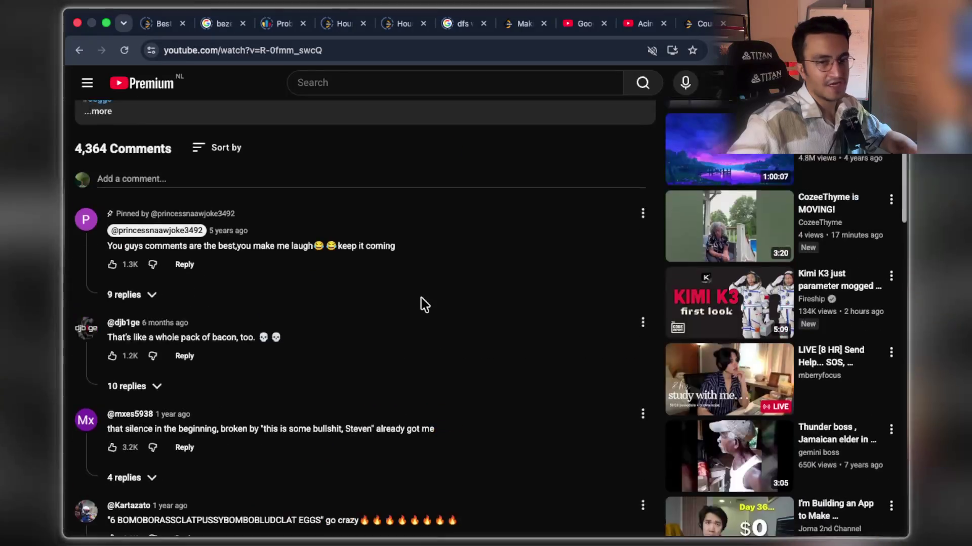
# Play and pause the video repeatedly, leaving it stopped around 1:37.
pyautogui.scroll(10, 421, 298)
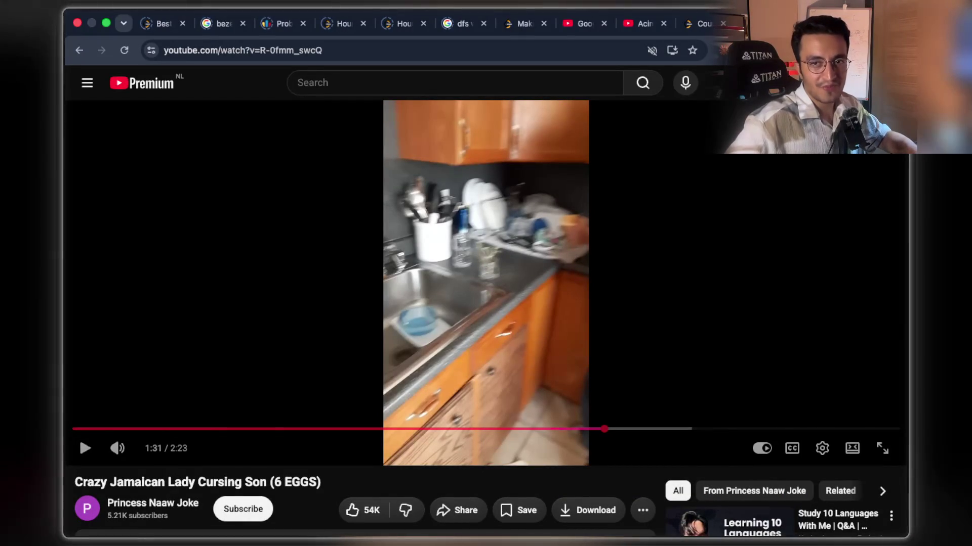
pyautogui.click(355, 338)
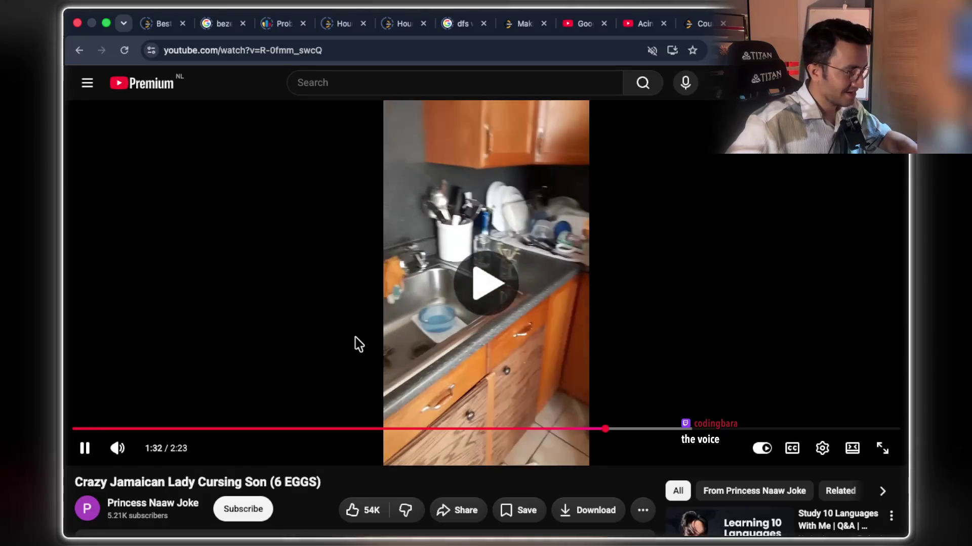
pyautogui.click(353, 339)
pyautogui.click(353, 339)
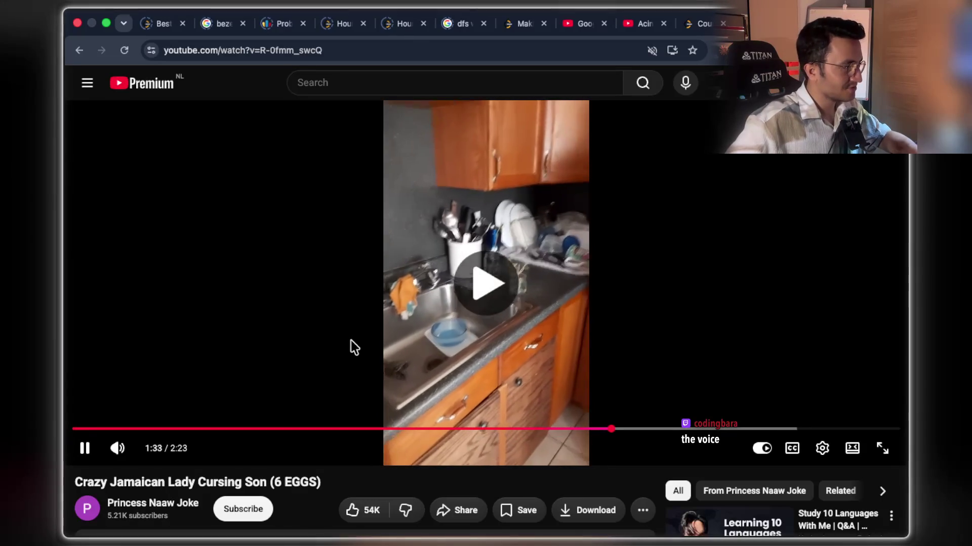
pyautogui.click(351, 342)
pyautogui.click(351, 341)
pyautogui.press('XF86AudioRaiseVolume')
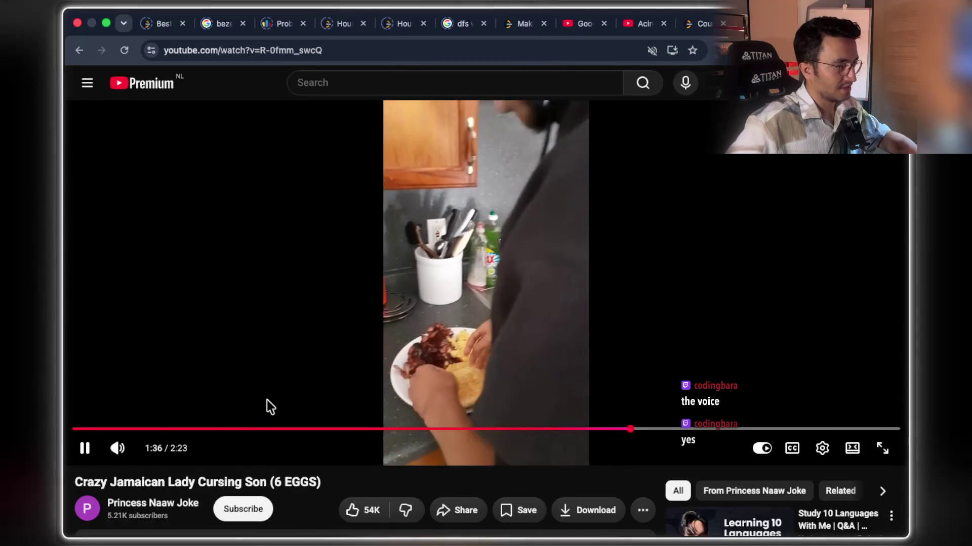
pyautogui.click(347, 305)
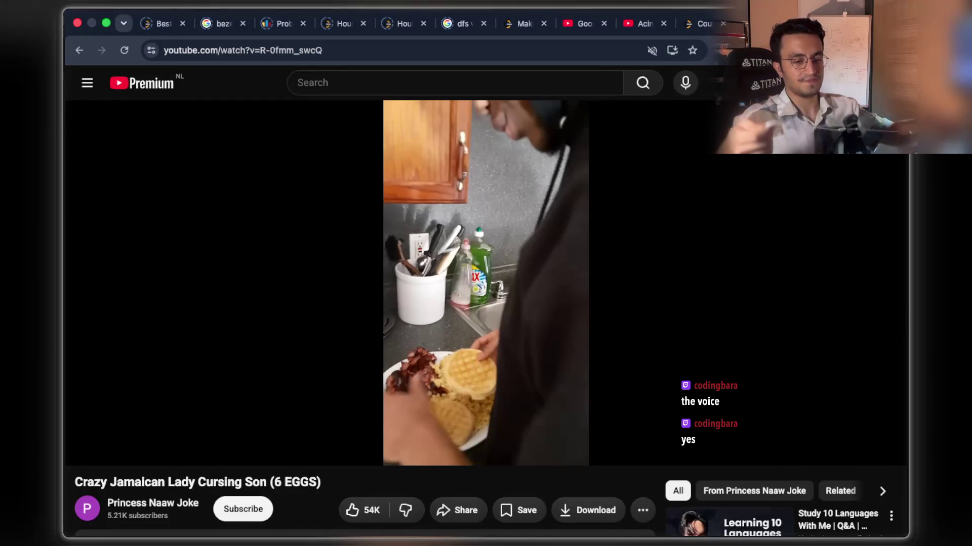
pyautogui.click(627, 309)
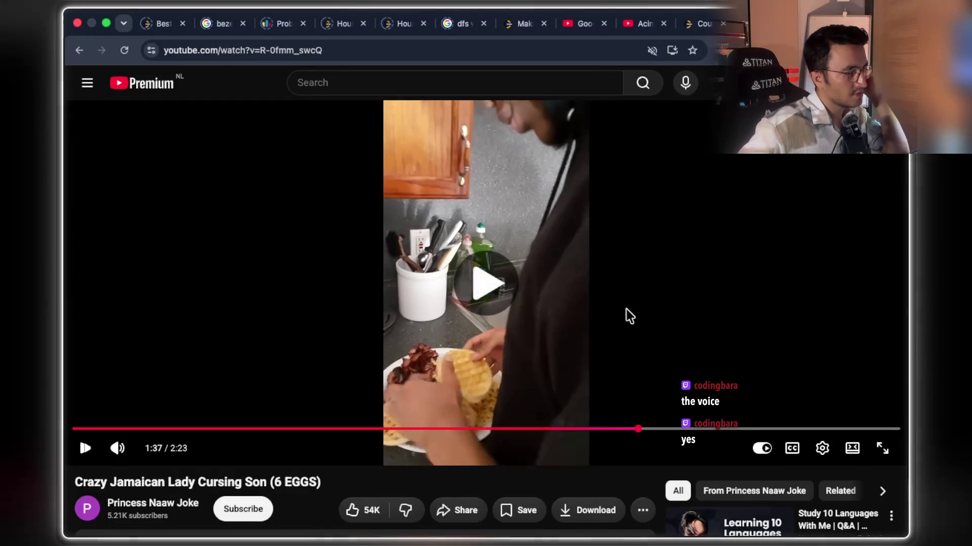
pyautogui.click(605, 294)
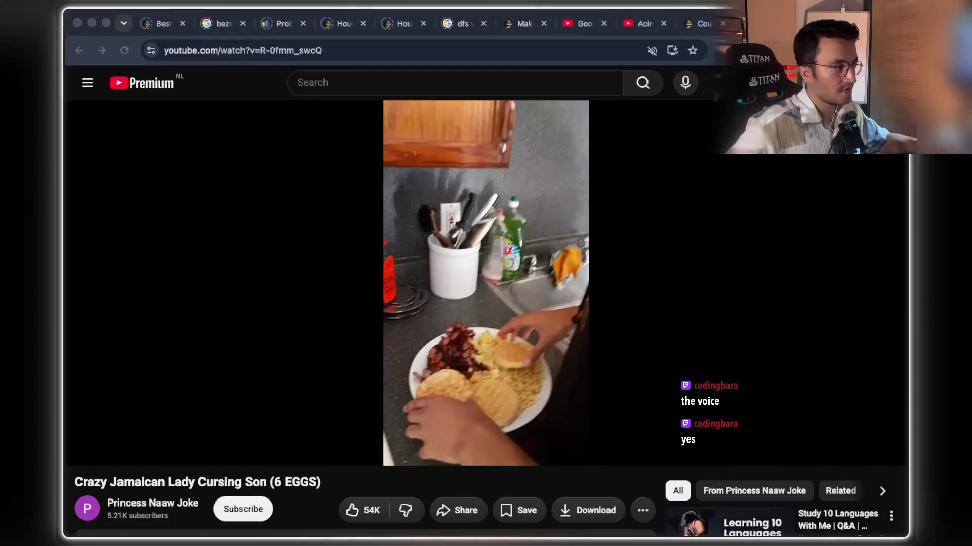
pyautogui.press('super+Tab')
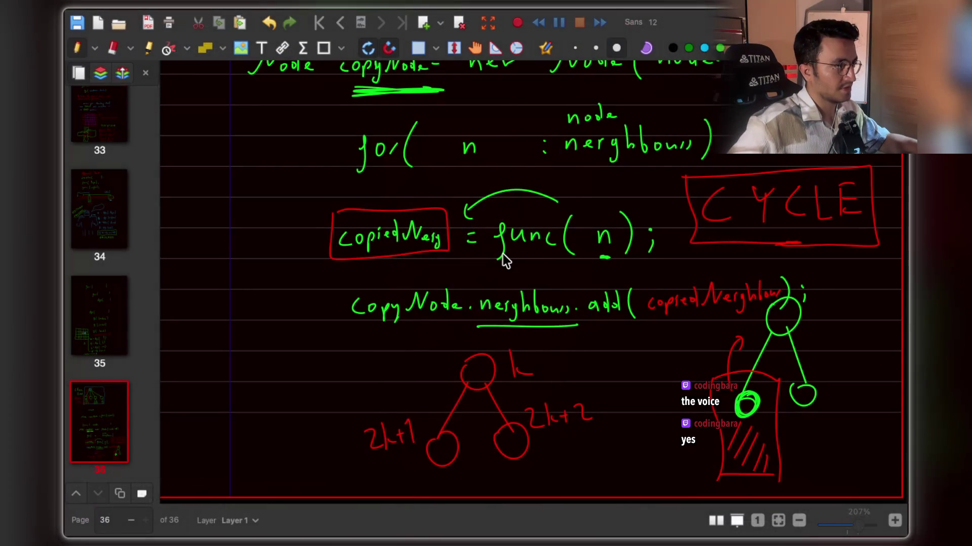
# Bring the Claude Code terminal showing the Java Clone Graph solution to the front.
pyautogui.press('super+Tab')
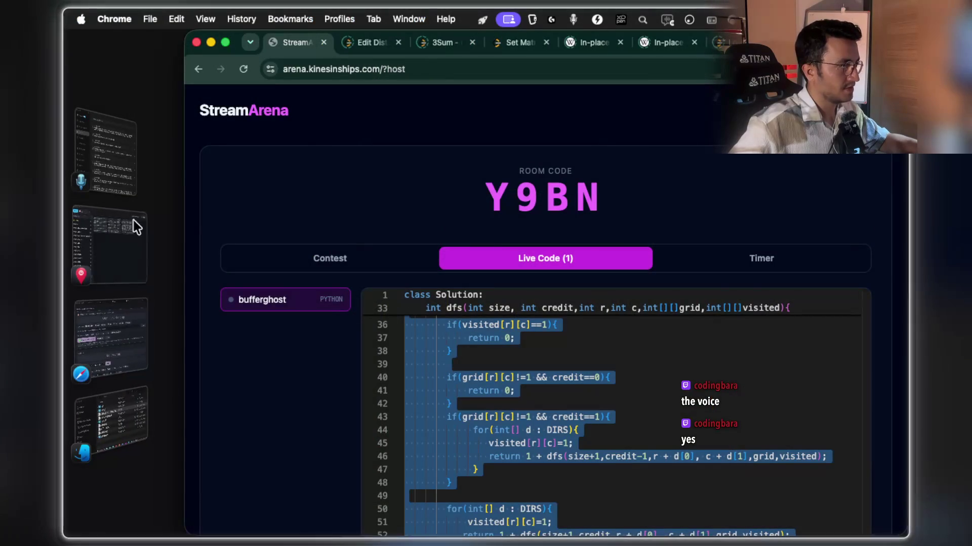
pyautogui.click(148, 262)
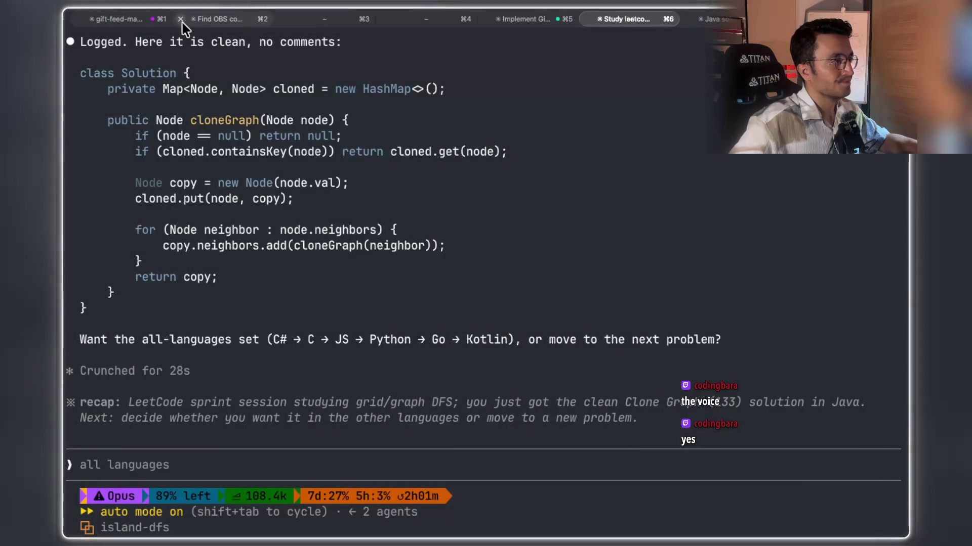
# Bring the Xournal++ notebook with page 36's clone-graph pseudocode back into view.
pyautogui.press('super+Tab')
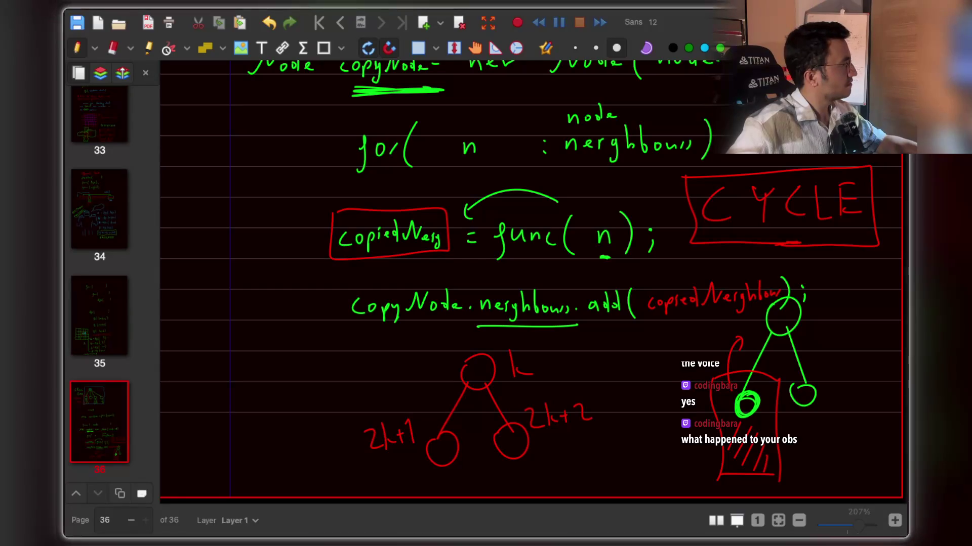
# Return to YouTube and restart the 6 EGGS video from the very beginning.
pyautogui.press('super+Tab')
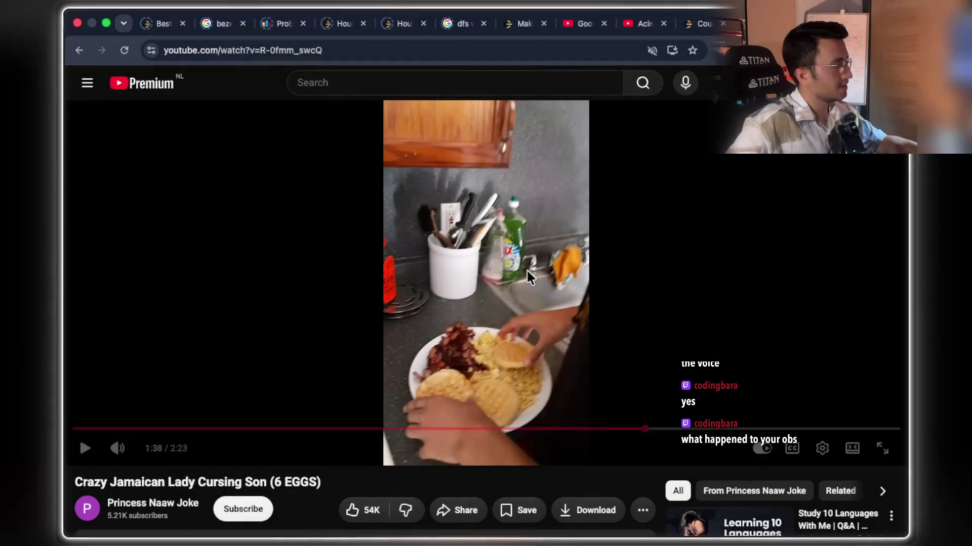
pyautogui.moveTo(104, 435); pyautogui.dragTo(77, 434)
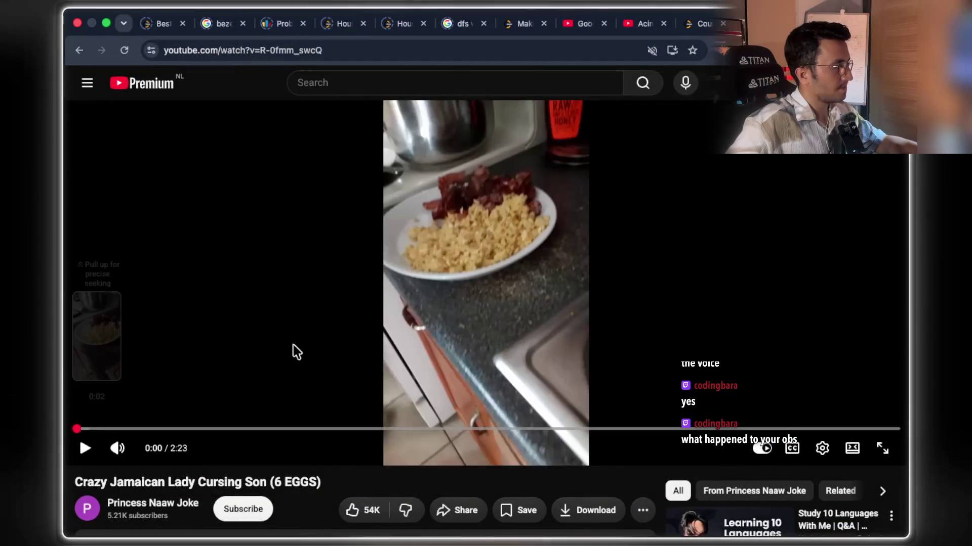
pyautogui.click(340, 340)
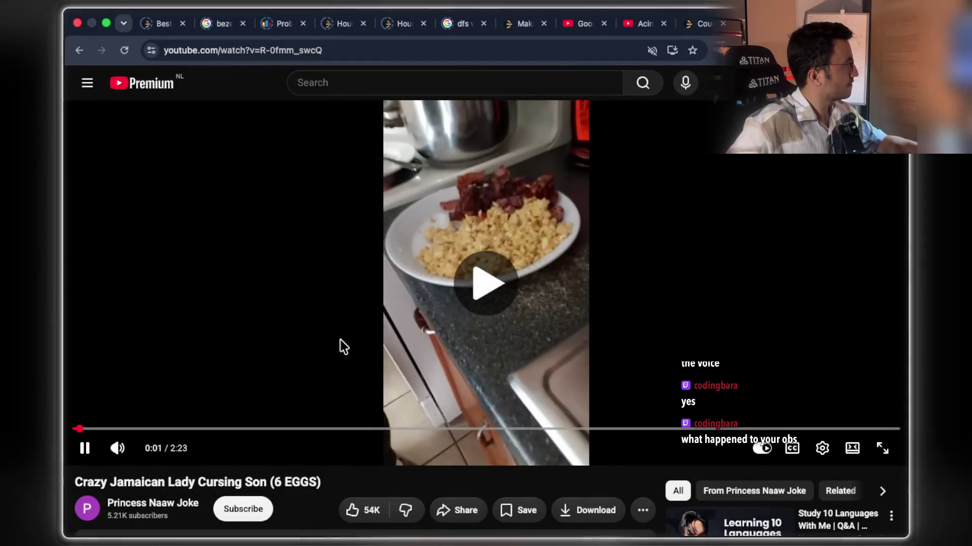
pyautogui.click(677, 163)
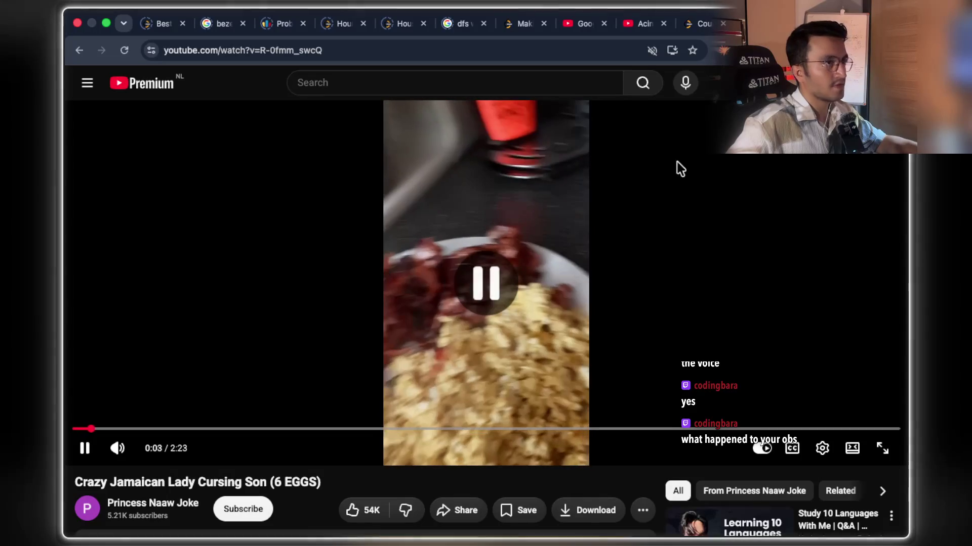
# Unmute the YouTube site from the tab's context menu so the video has sound.
pyautogui.rightClick(663, 25)
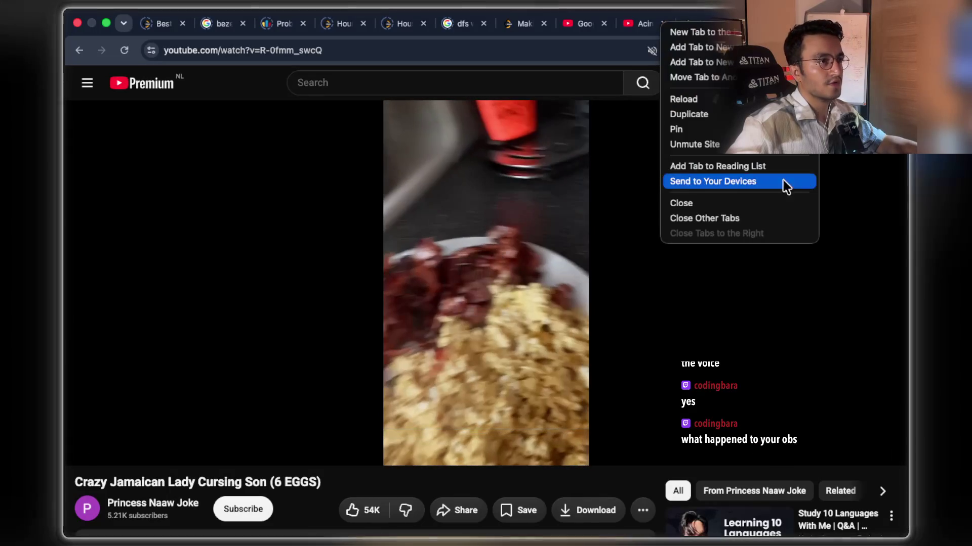
pyautogui.click(730, 147)
pyautogui.click(414, 314)
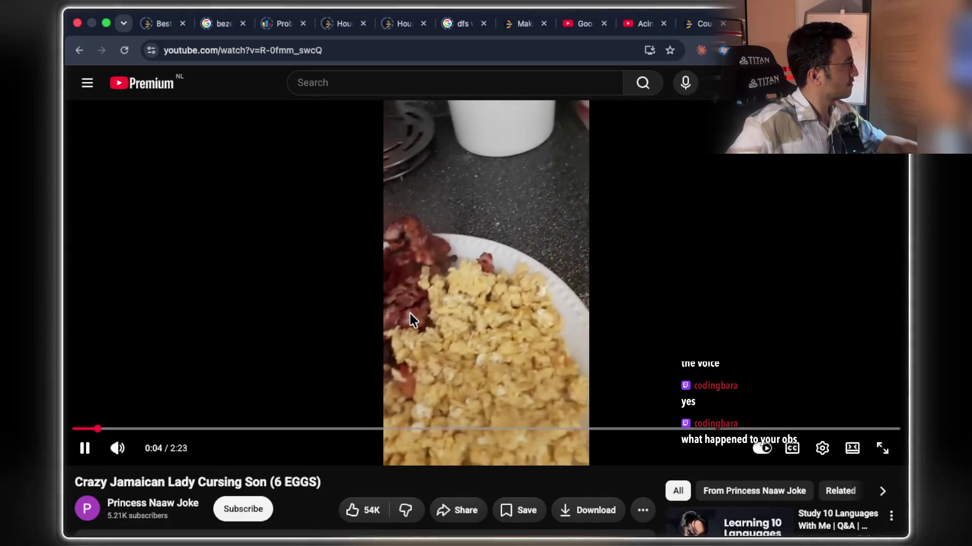
pyautogui.click(409, 311)
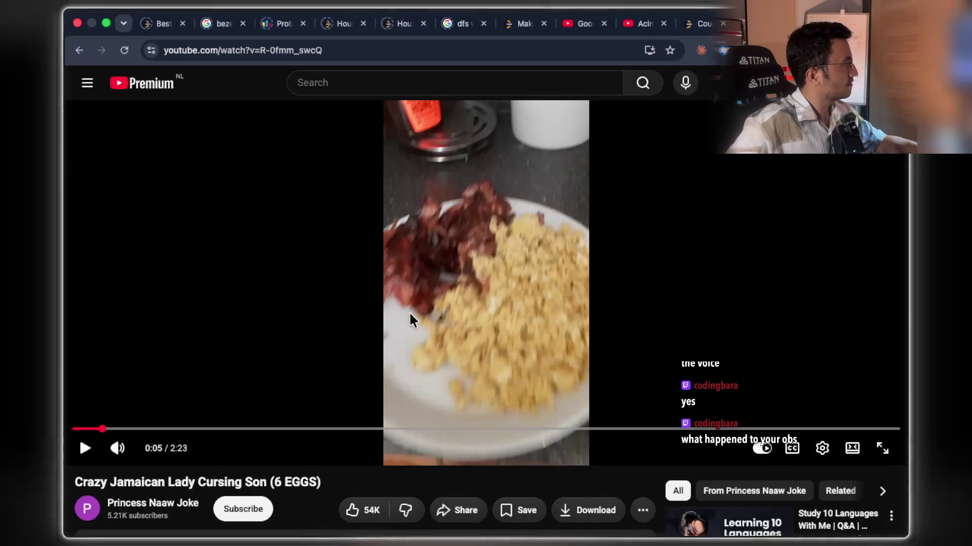
pyautogui.click(409, 311)
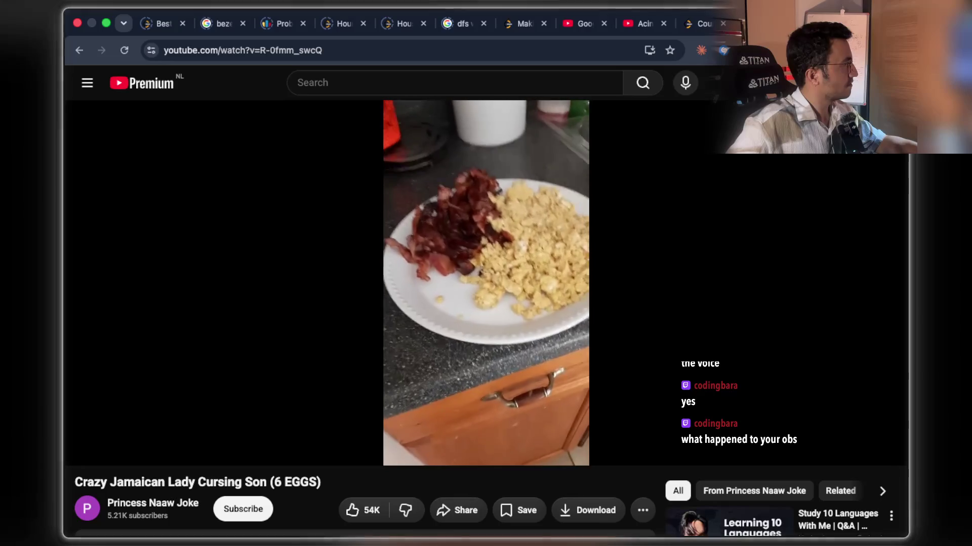
# Pause and resume playback a few times, finishing with the volume turned up.
pyautogui.click(146, 449)
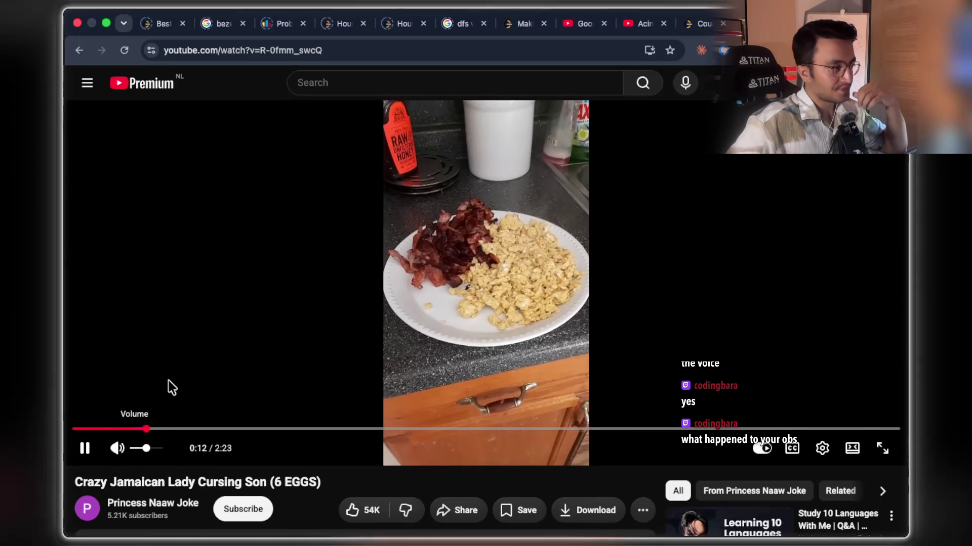
pyautogui.click(233, 344)
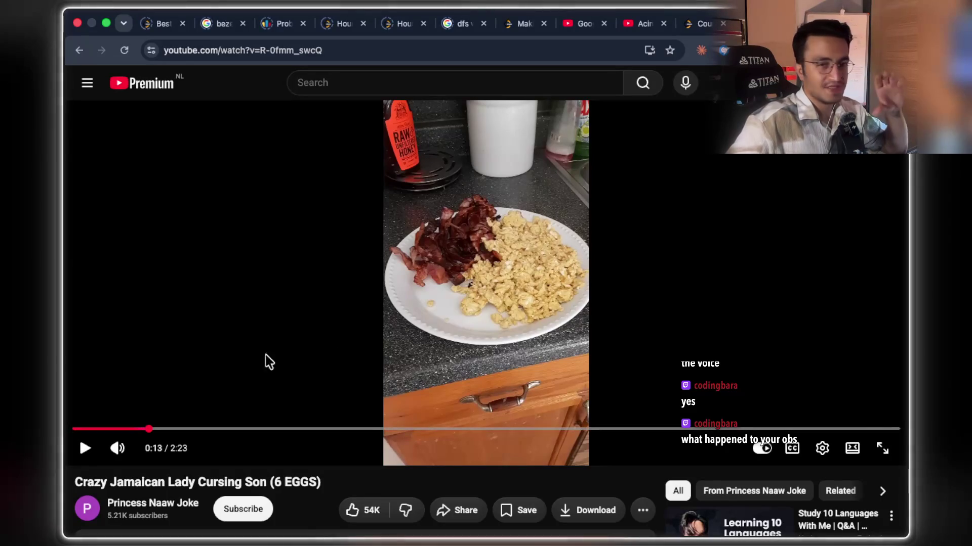
pyautogui.click(397, 336)
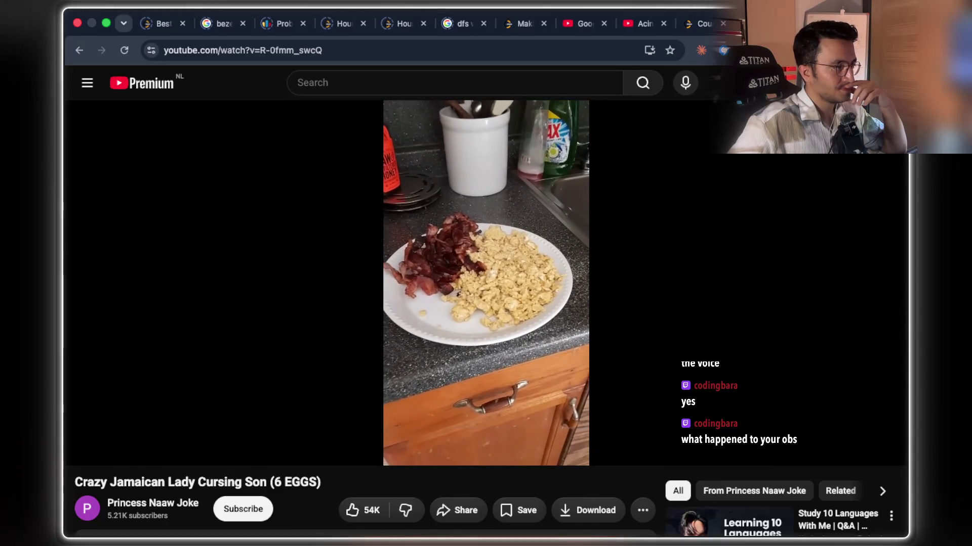
pyautogui.click(401, 313)
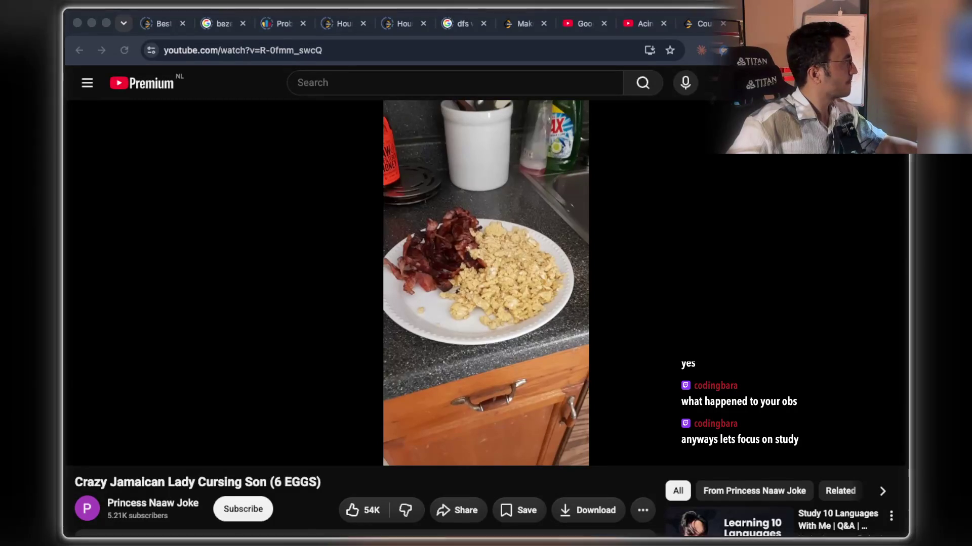
pyautogui.click(496, 251)
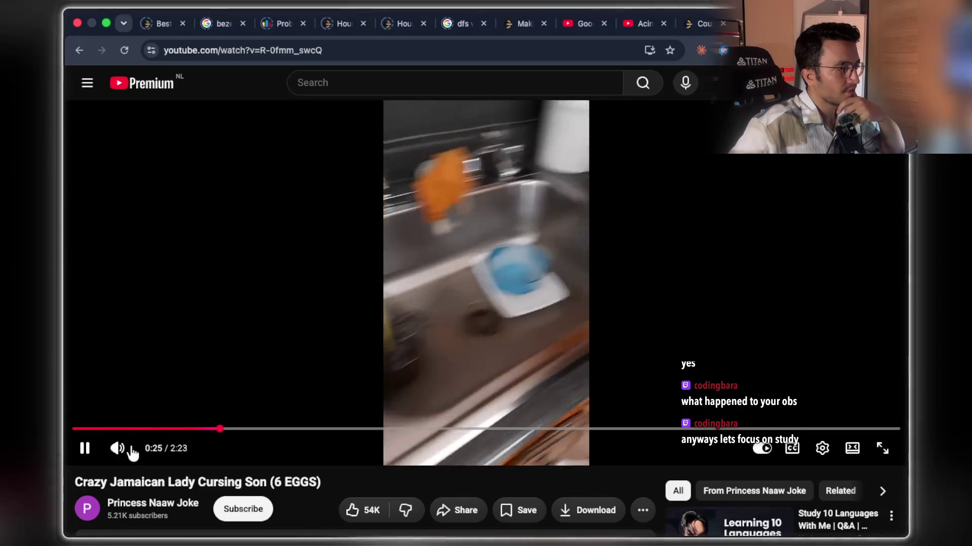
pyautogui.click(158, 448)
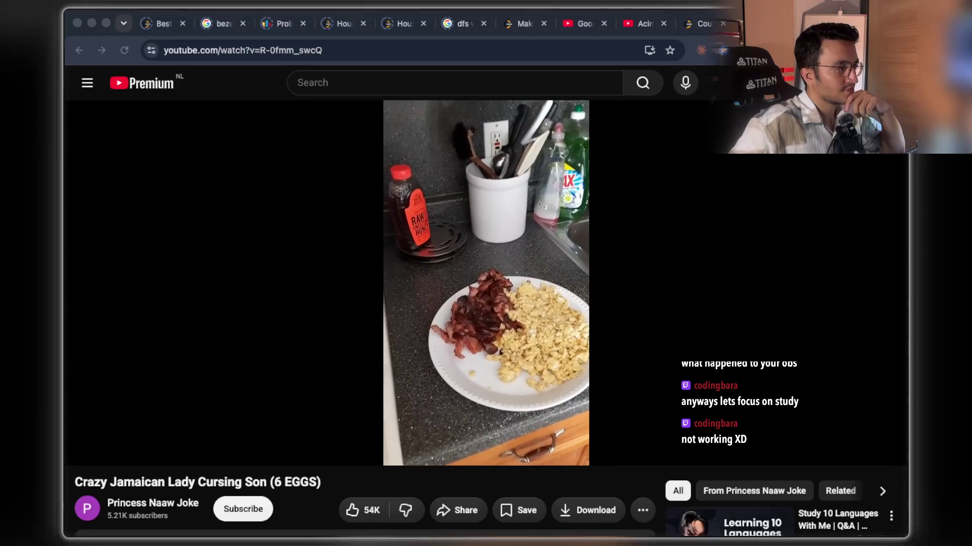
pyautogui.scroll(-20, 306, 363)
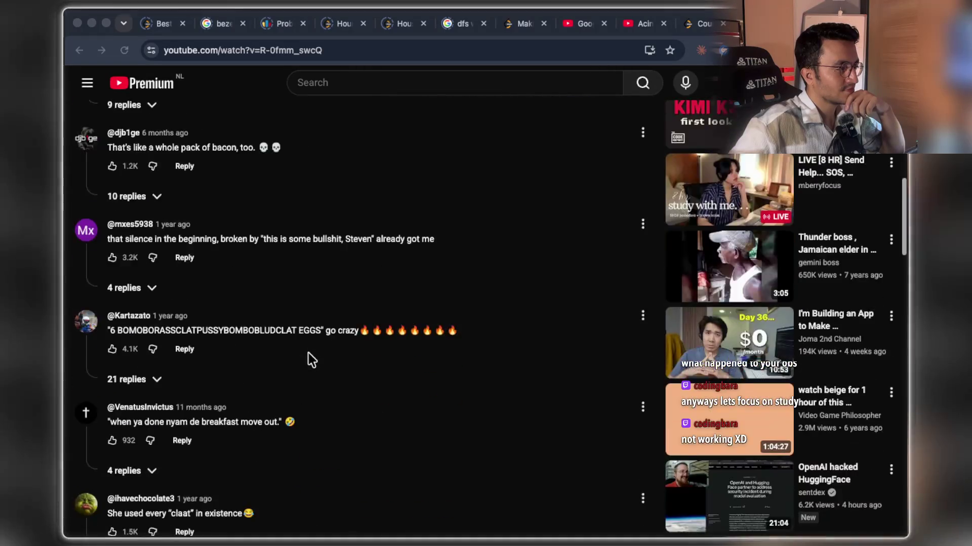
pyautogui.click(272, 388)
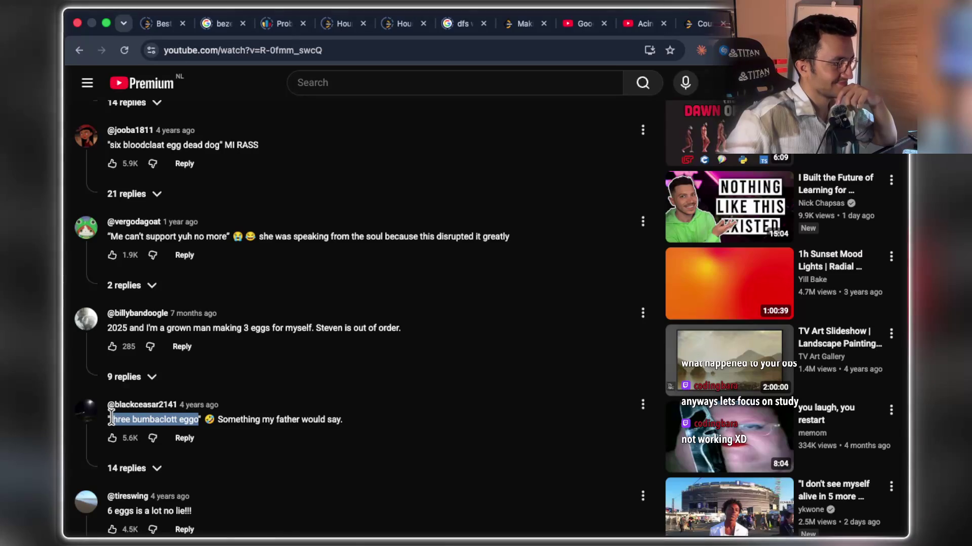
pyautogui.scroll(-3, 320, 360)
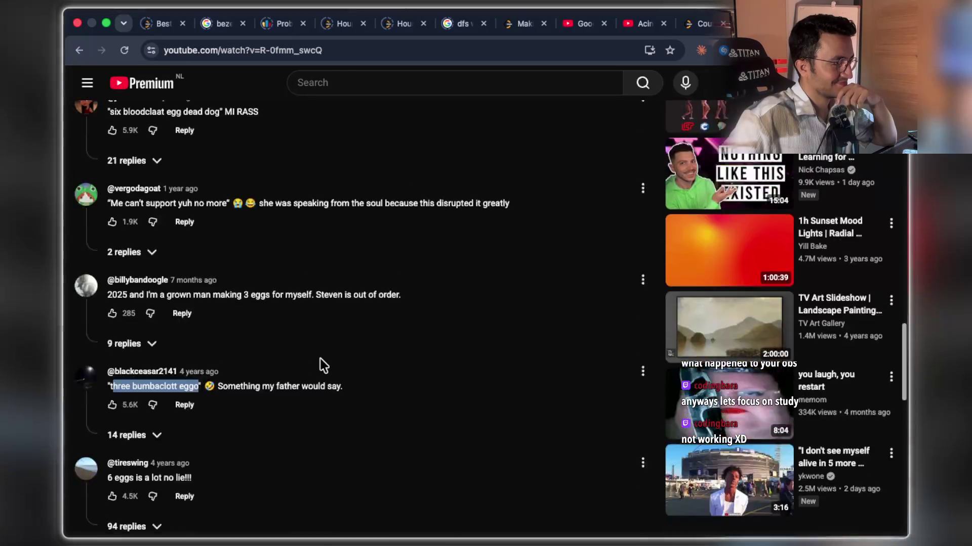
pyautogui.moveTo(184, 406)
pyautogui.mouseDown()
pyautogui.moveTo(127, 410)
pyautogui.moveTo(289, 399)
pyautogui.mouseUp()
pyautogui.scroll(-3, 289, 399)
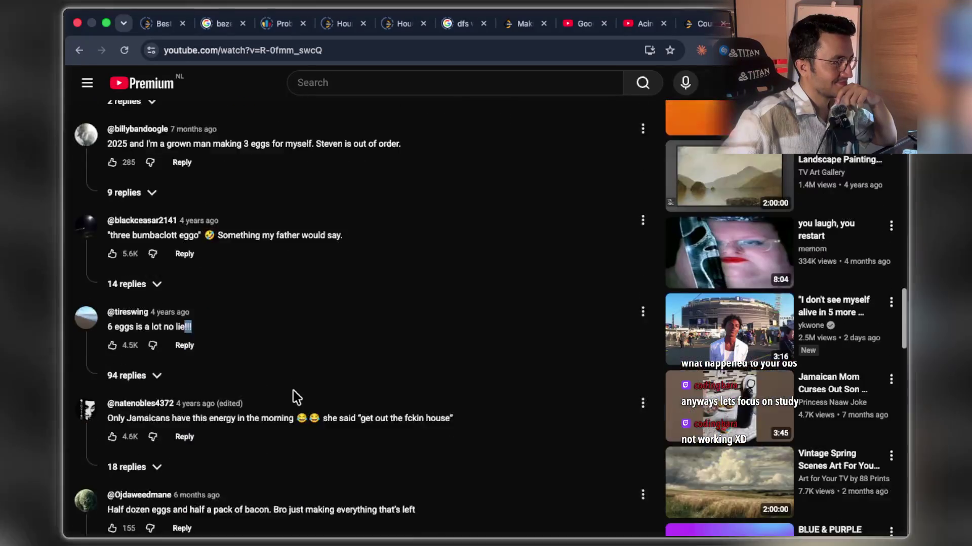
pyautogui.scroll(15, 359, 341)
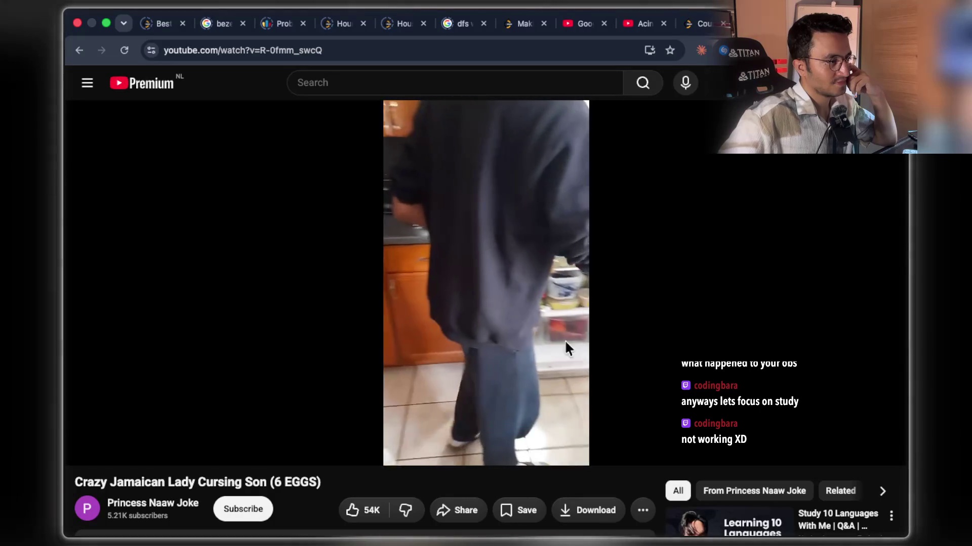
# Pause the 6 EGGS video and return focus to the browser window.
pyautogui.moveTo(537, 374)
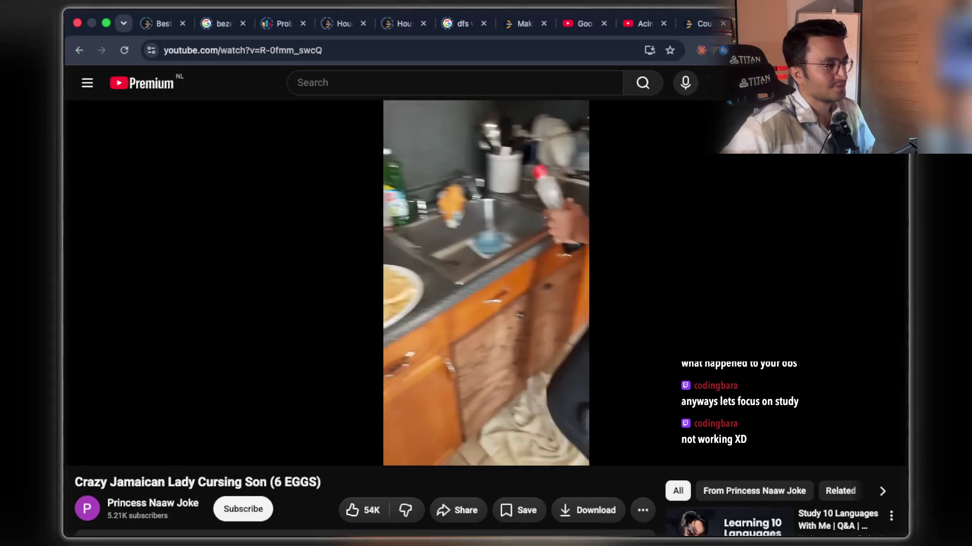
pyautogui.moveTo(605, 356)
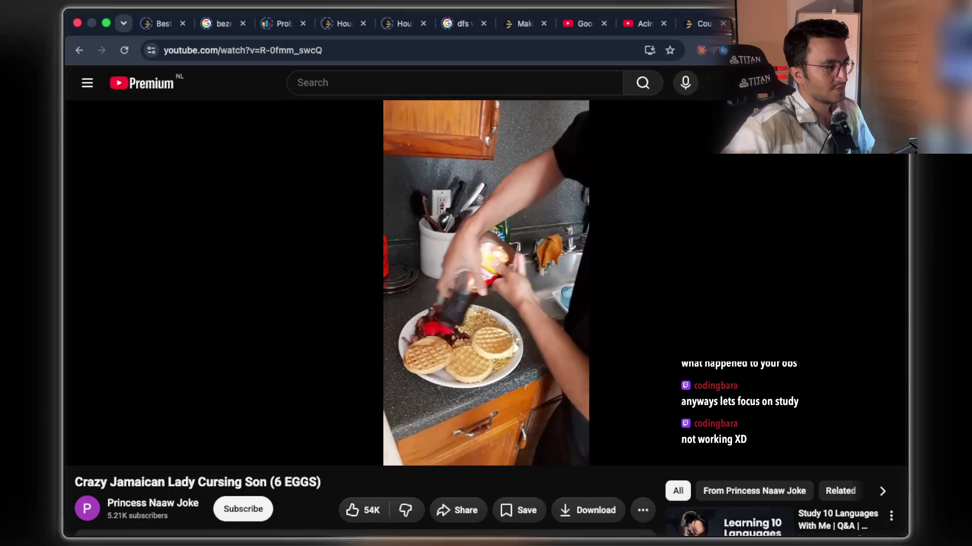
pyautogui.click(330, 299)
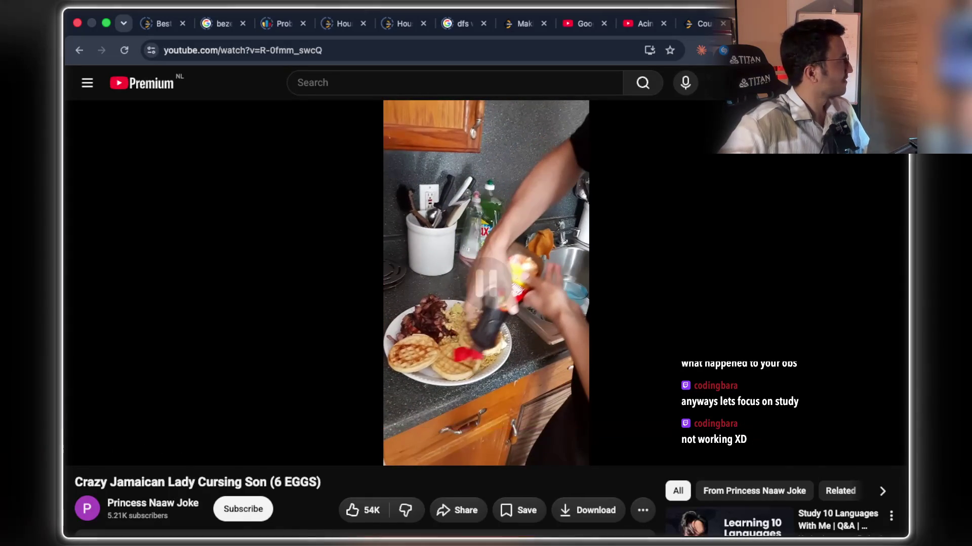
pyautogui.press('super+Tab')
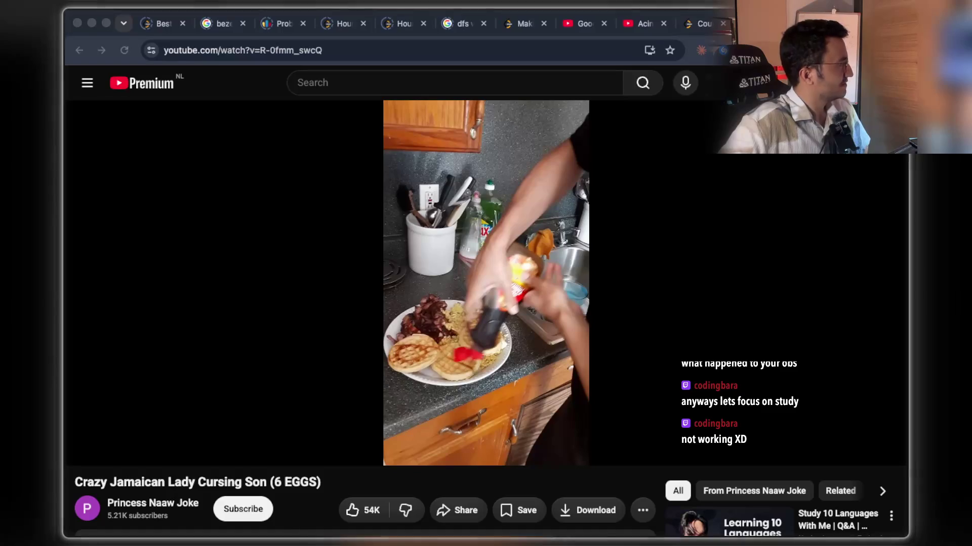
pyautogui.press('super+Tab')
# Lower the volume, then play on and pause the video at 1:58.
pyautogui.moveTo(141, 455); pyautogui.dragTo(144, 454)
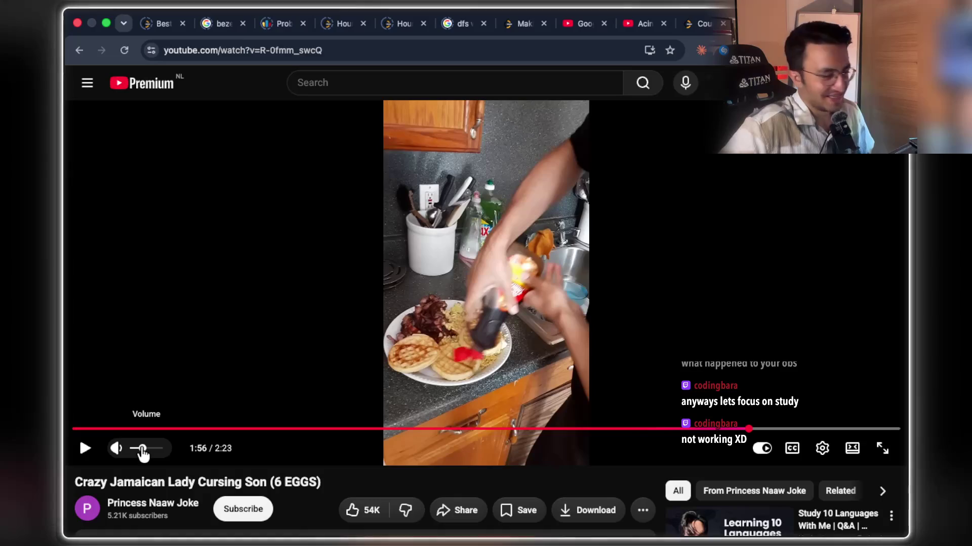
pyautogui.click(461, 329)
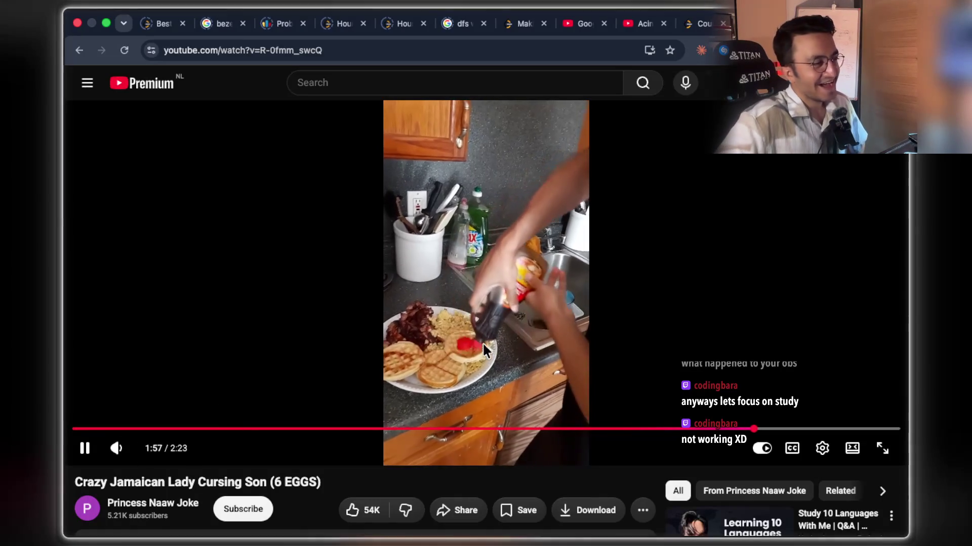
pyautogui.click(558, 334)
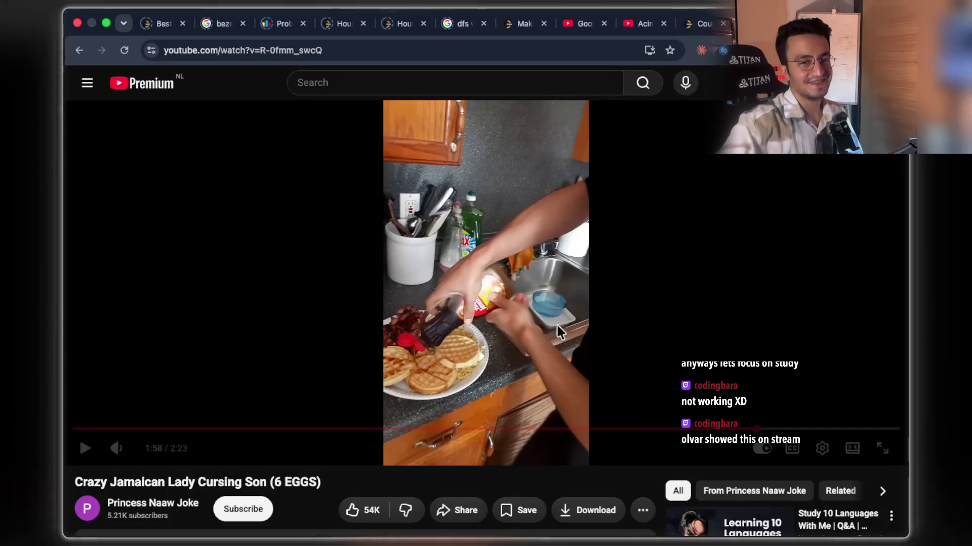
pyautogui.scroll(-4, 622, 311)
# Scroll down through the video's comments and back up again.
pyautogui.scroll(-13, 557, 342)
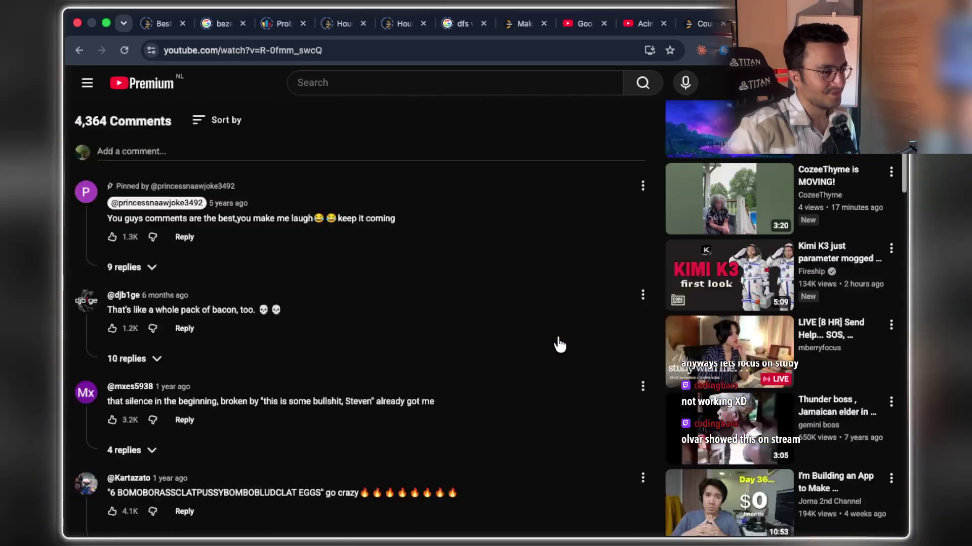
pyautogui.scroll(-12, 412, 361)
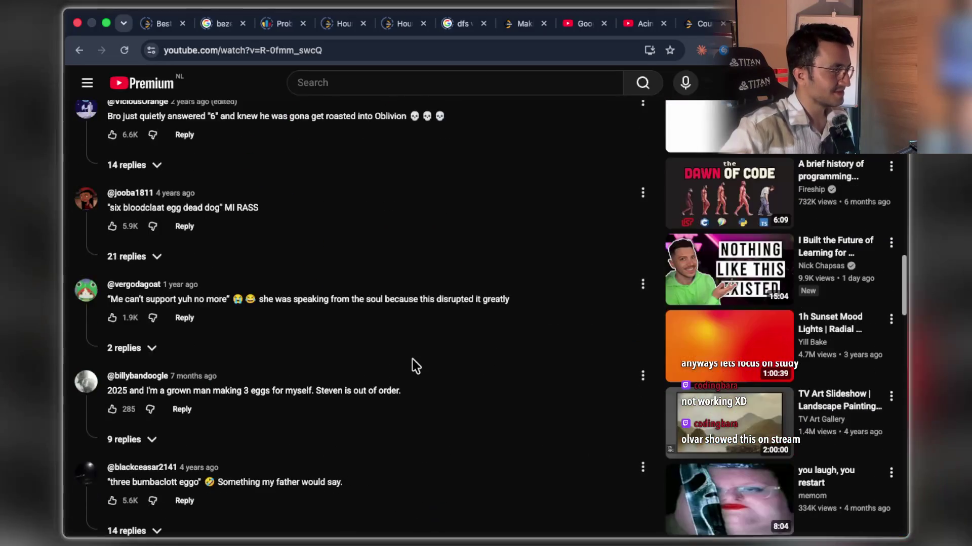
pyautogui.scroll(-8, 399, 354)
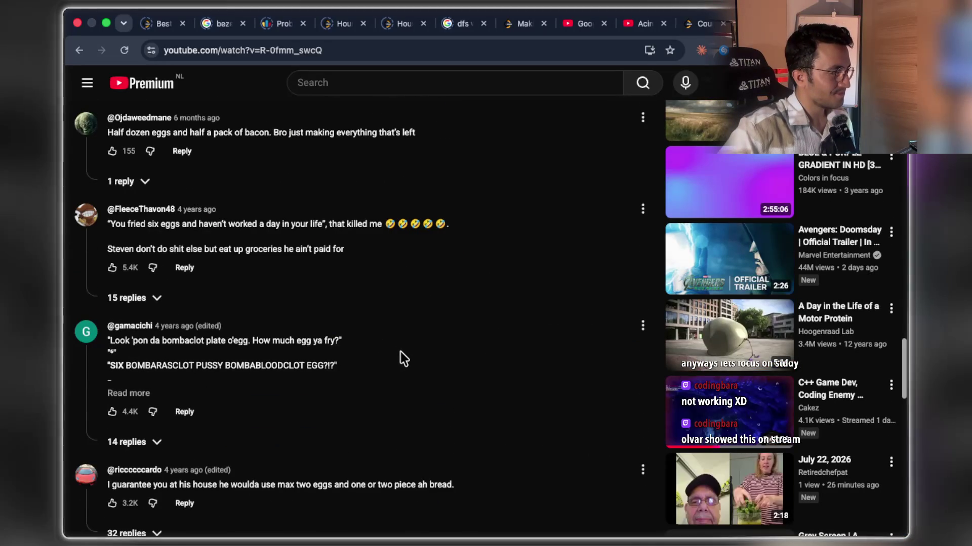
pyautogui.scroll(20, 399, 351)
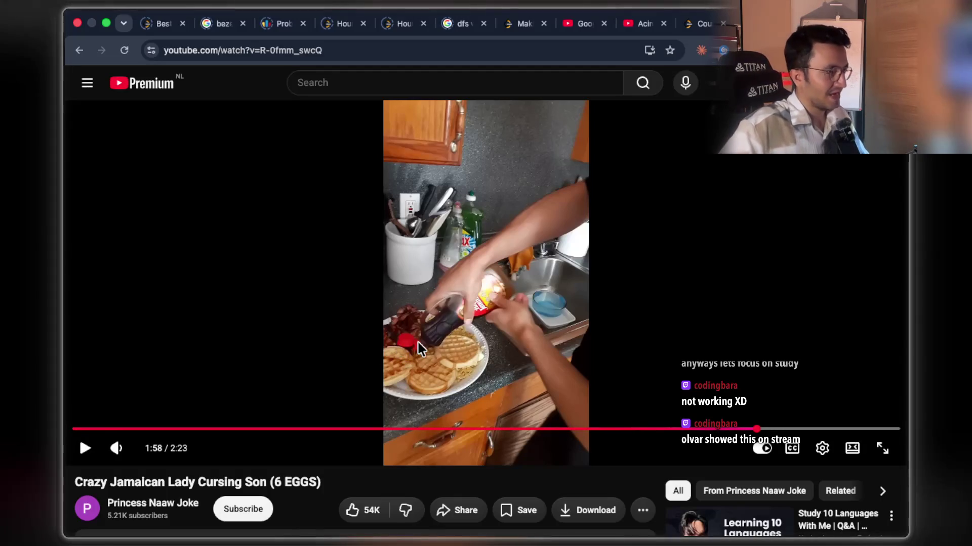
pyautogui.scroll(-3, 418, 343)
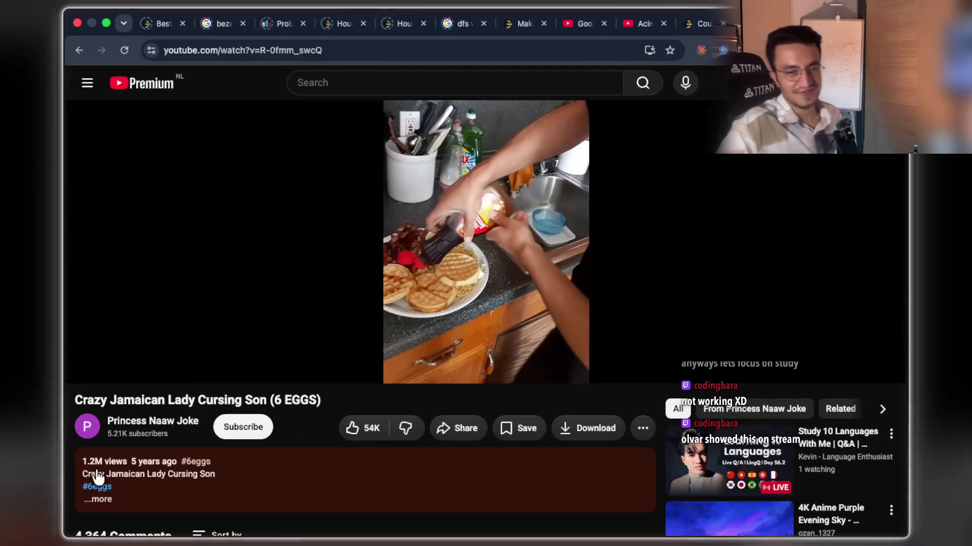
pyautogui.scroll(-15, 217, 453)
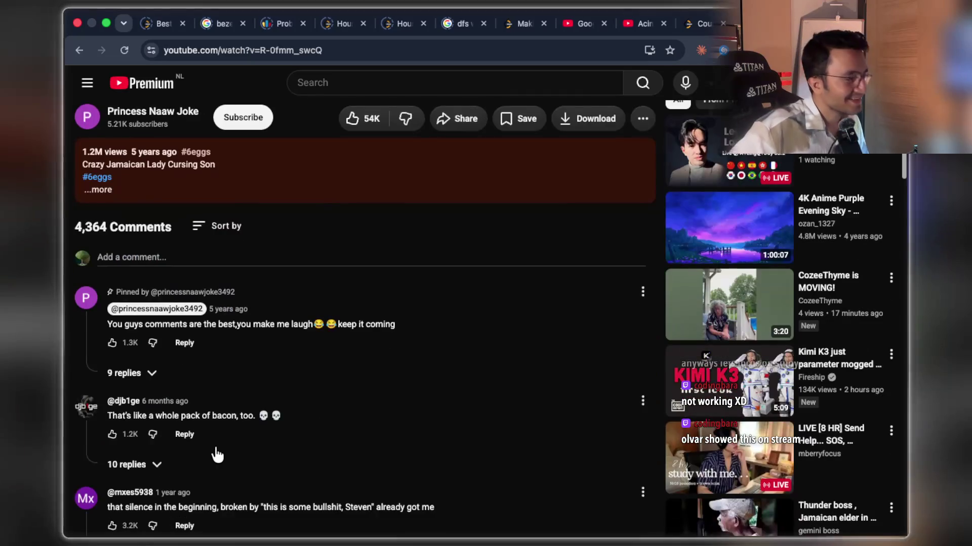
pyautogui.scroll(-12, 217, 453)
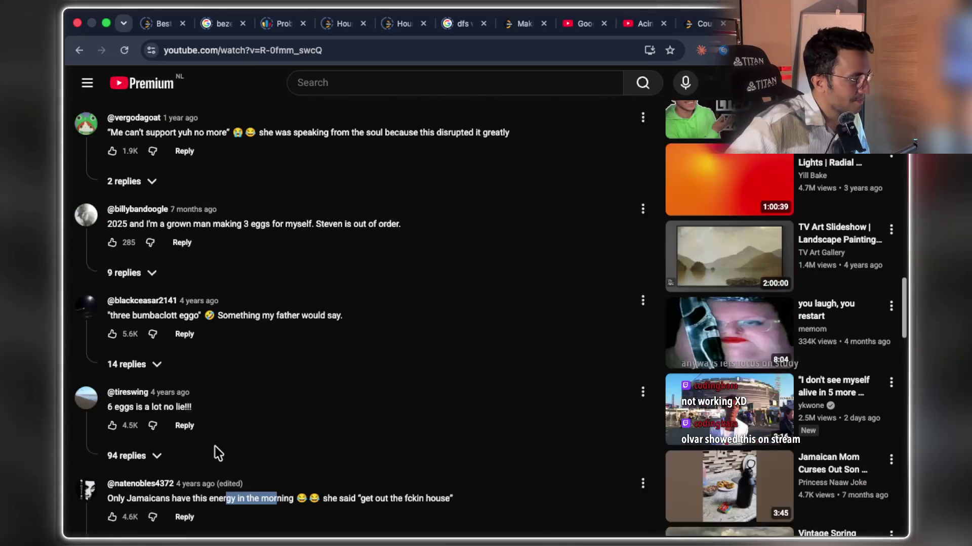
pyautogui.scroll(20, 217, 453)
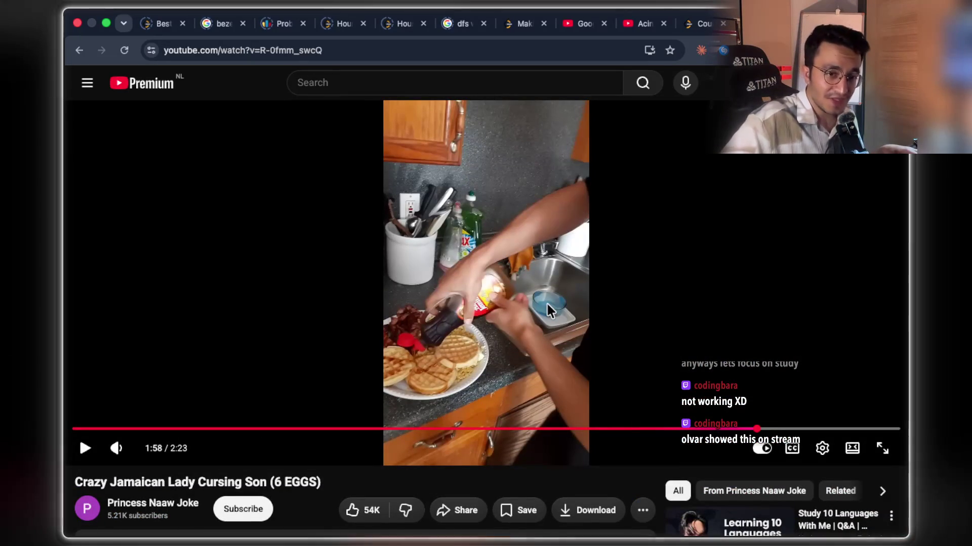
# Play the video briefly, pause it at 2:00, and switch to the Claude chat.
pyautogui.click(581, 297)
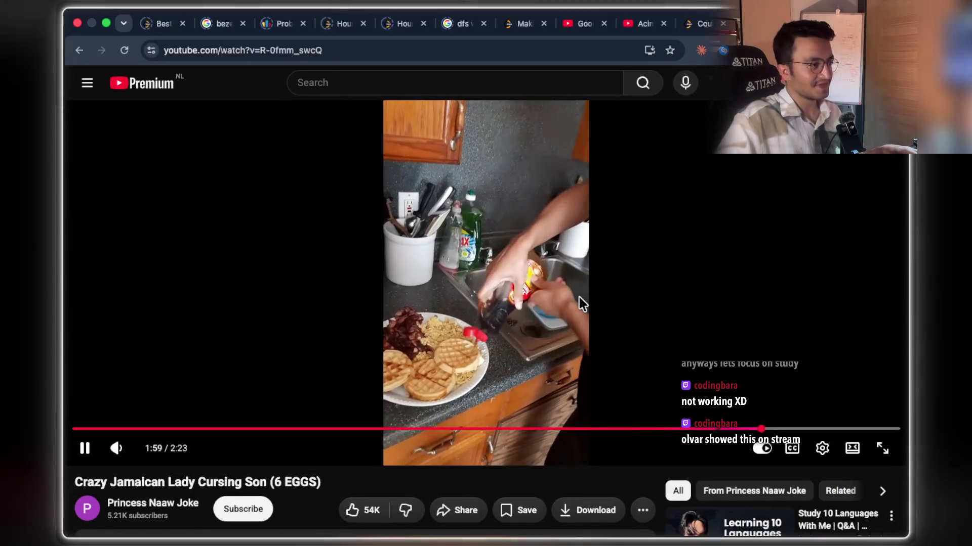
pyautogui.click(580, 297)
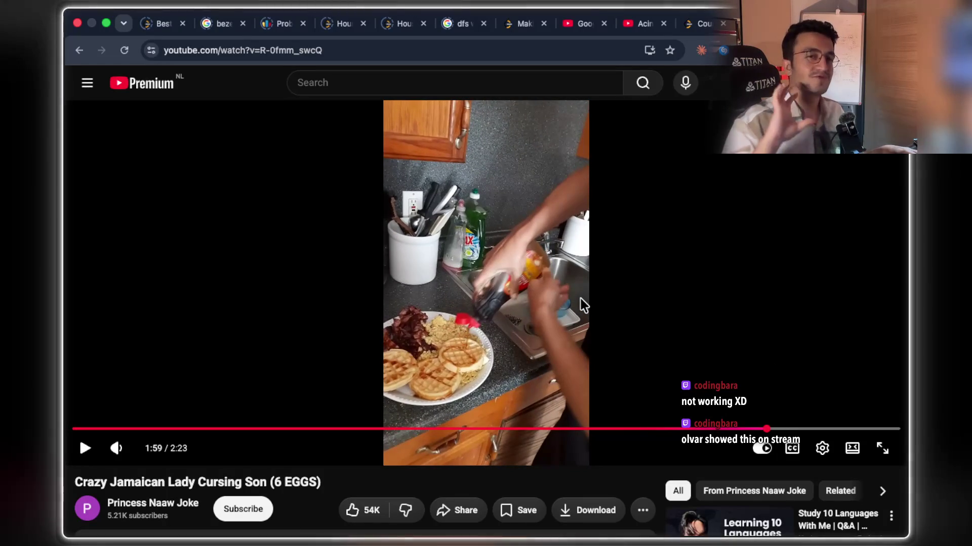
pyautogui.click(561, 246)
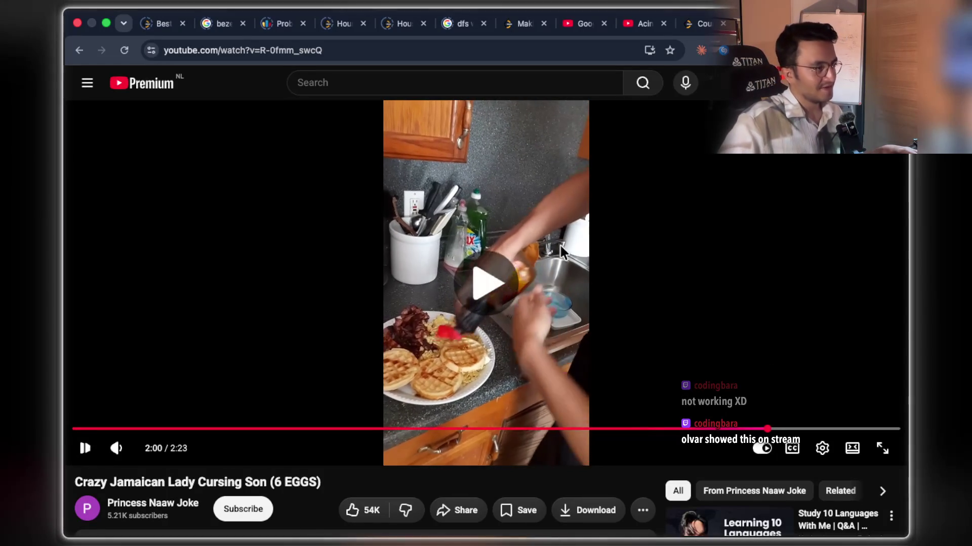
pyautogui.click(650, 224)
pyautogui.press('super+grave')
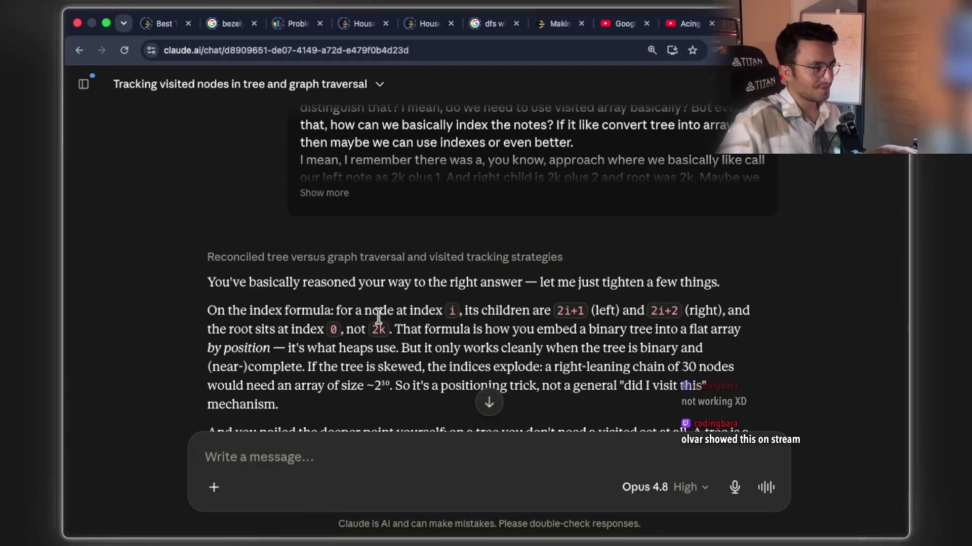
# Search Google for 'bombaclatpussycat' in a new browser tab.
pyautogui.scroll(-1, 377, 317)
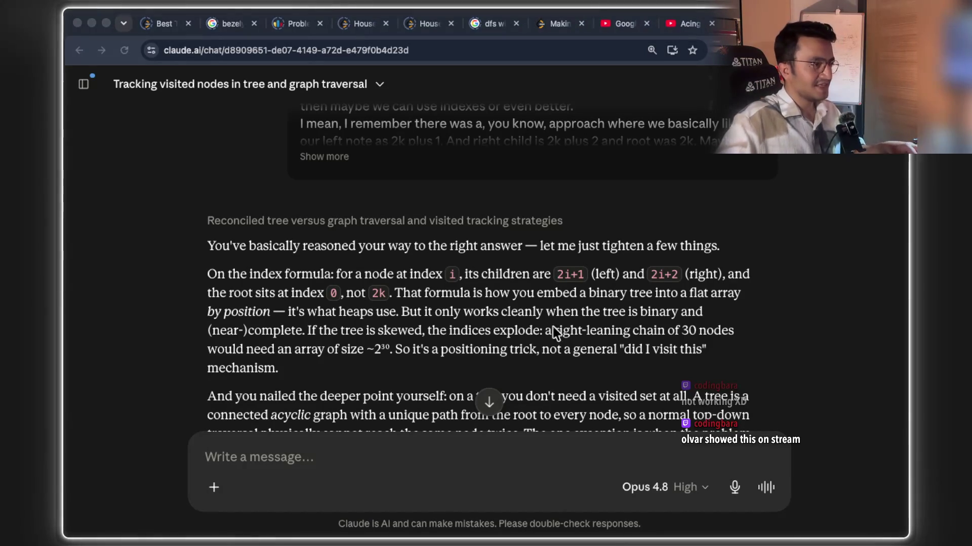
pyautogui.press('super+t')
pyautogui.write('bombaclatpussycat')
pyautogui.press('Return')
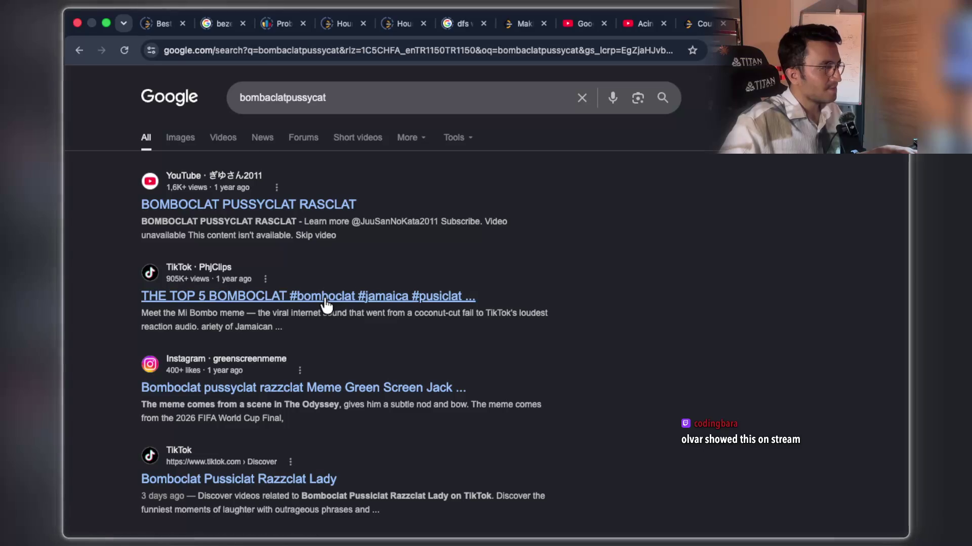
# Edit the search query to 'bombacllat cat' and run it again.
pyautogui.scroll(-5, 391, 359)
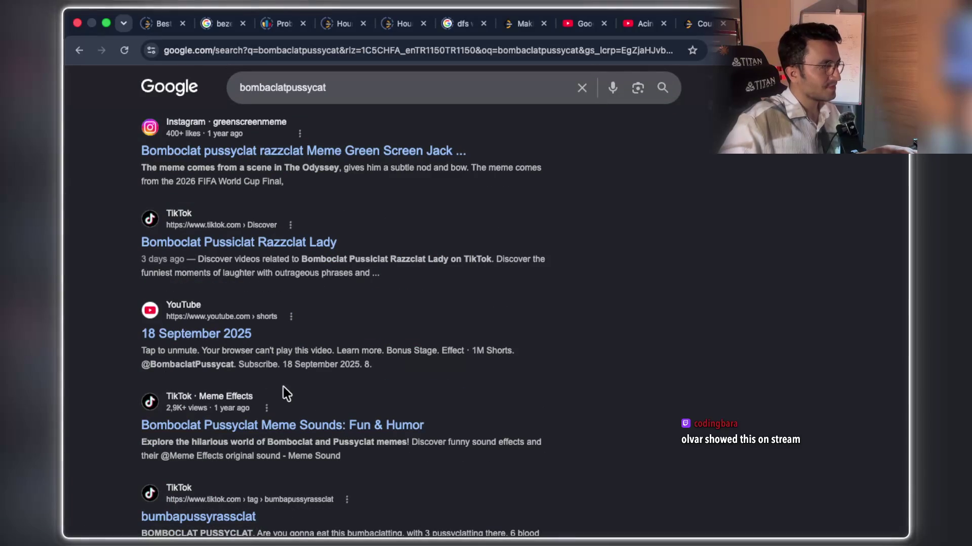
pyautogui.scroll(-5, 383, 333)
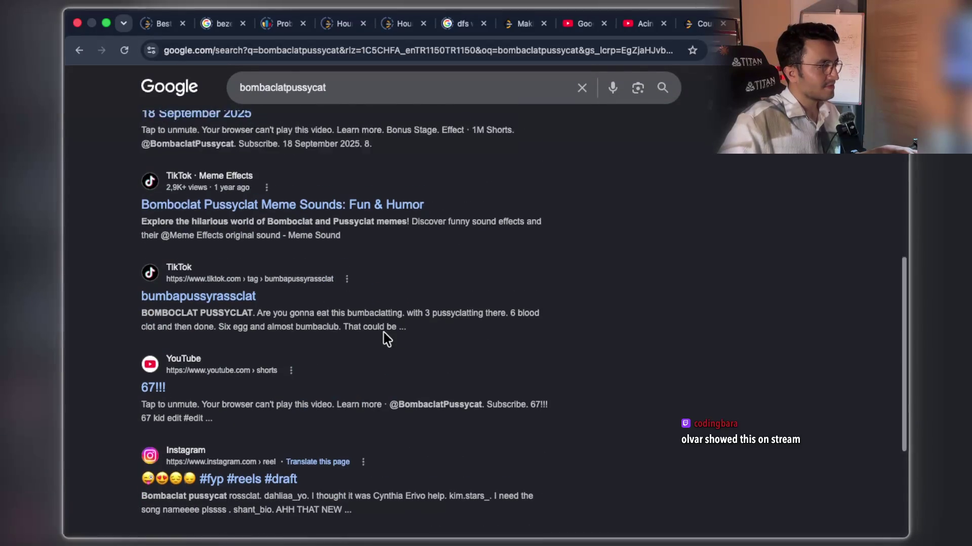
pyautogui.scroll(10, 384, 333)
pyautogui.moveTo(328, 97); pyautogui.dragTo(278, 97)
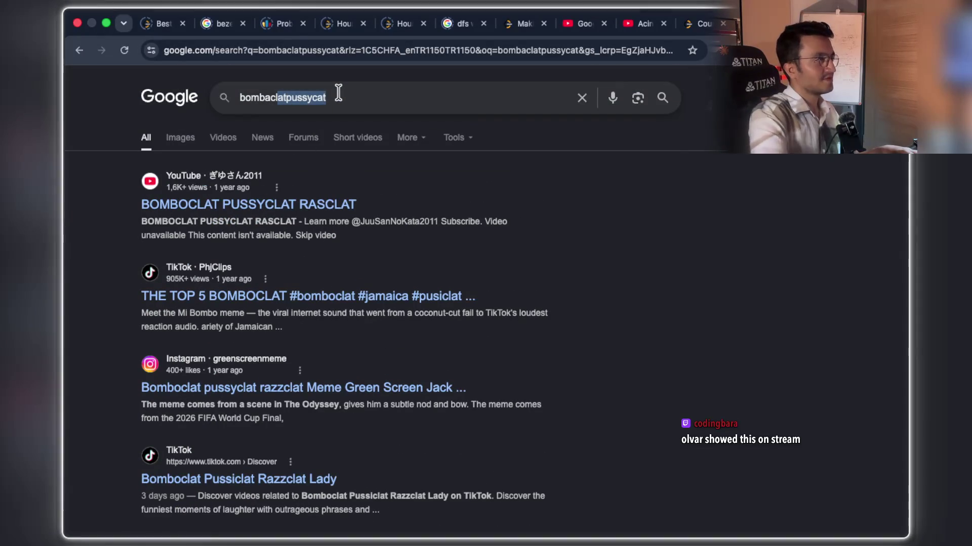
pyautogui.write('lat cat')
pyautogui.press('Return')
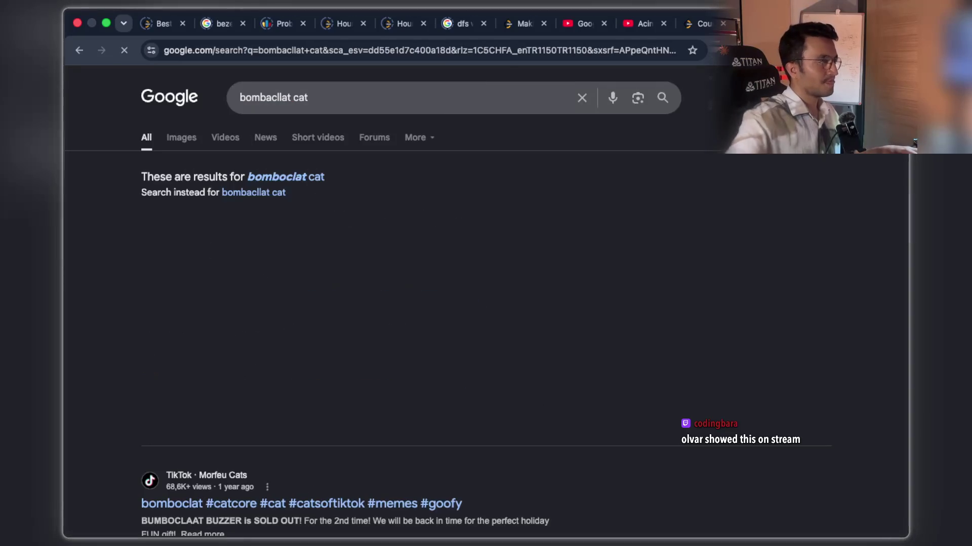
# Read the AI Overview's meme definition by highlighting passages, then close the results tab.
pyautogui.moveTo(231, 236); pyautogui.dragTo(534, 237)
pyautogui.moveTo(165, 252); pyautogui.dragTo(350, 250)
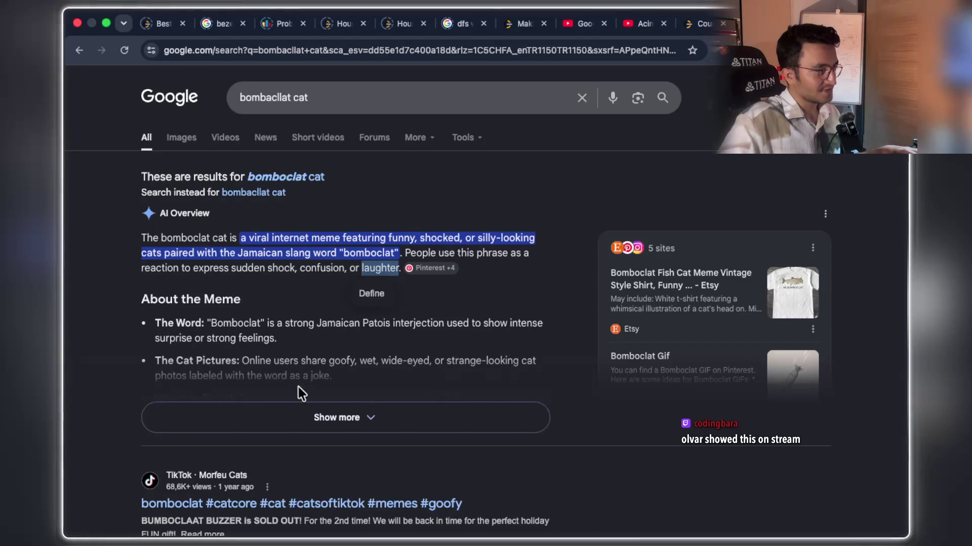
pyautogui.moveTo(348, 324); pyautogui.dragTo(501, 325)
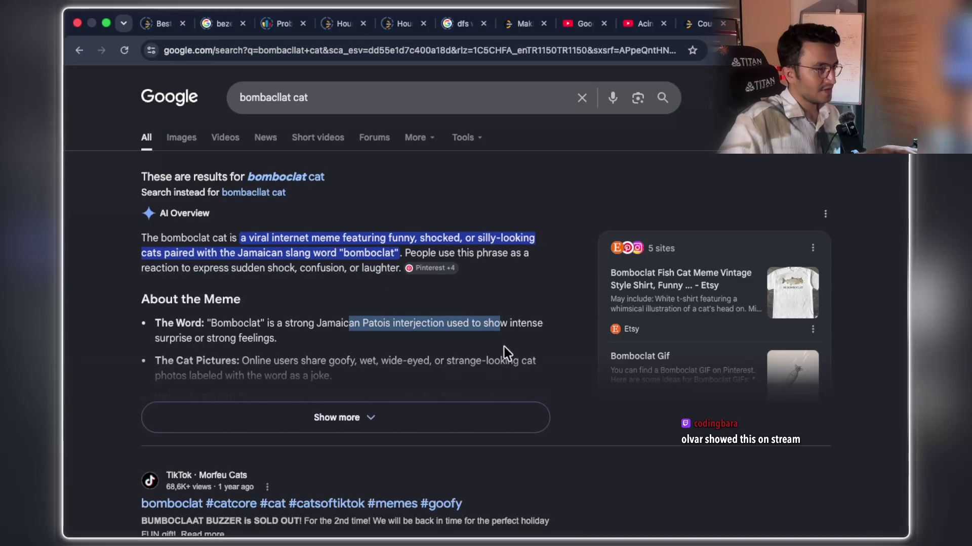
pyautogui.click(192, 336)
pyautogui.moveTo(193, 336); pyautogui.dragTo(270, 338)
pyautogui.scroll(-3, 336, 405)
pyautogui.scroll(3, 324, 407)
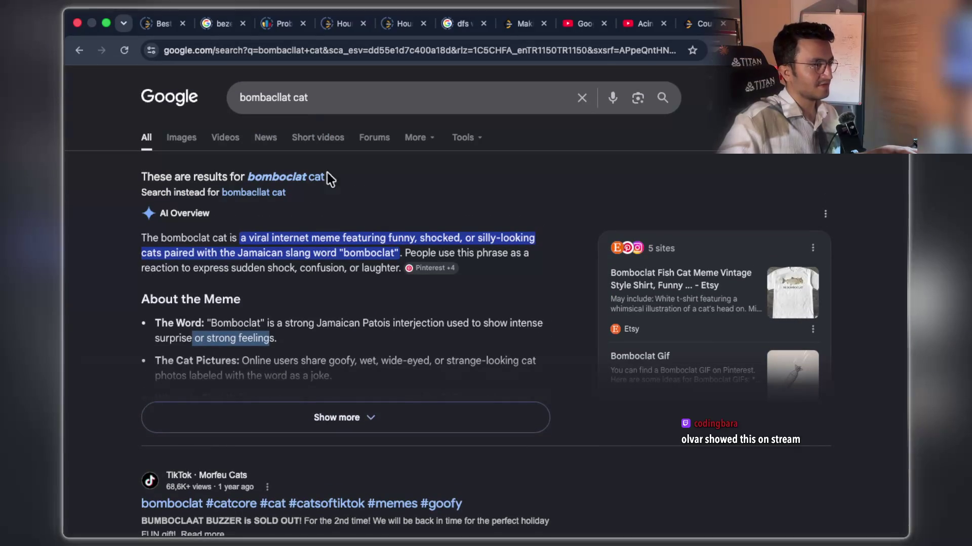
pyautogui.click(301, 98)
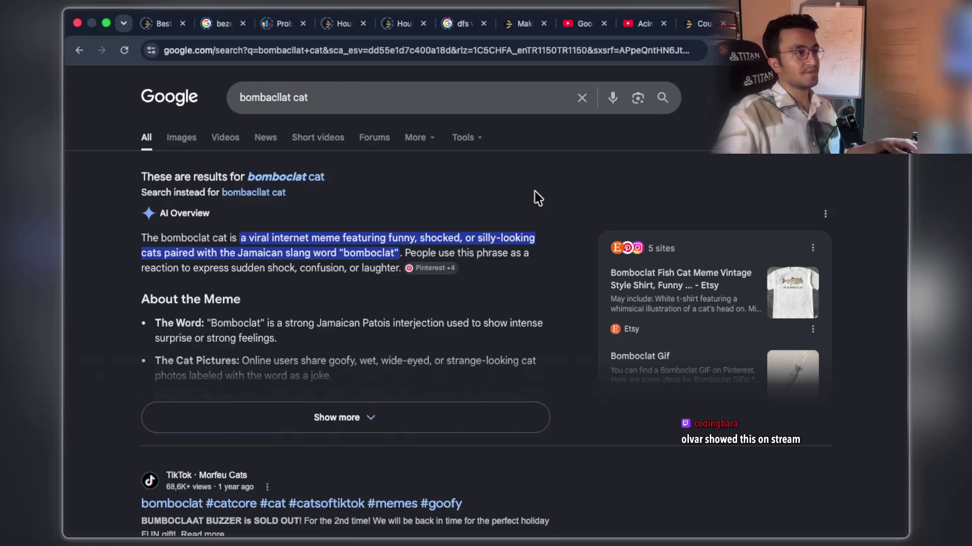
pyautogui.press('super+w')
pyautogui.scroll(3, 490, 265)
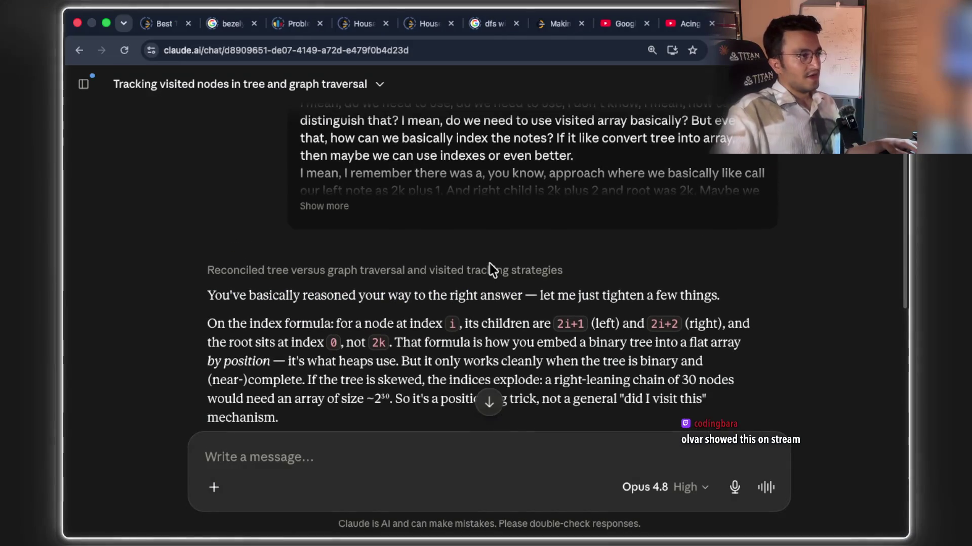
pyautogui.scroll(1, 490, 263)
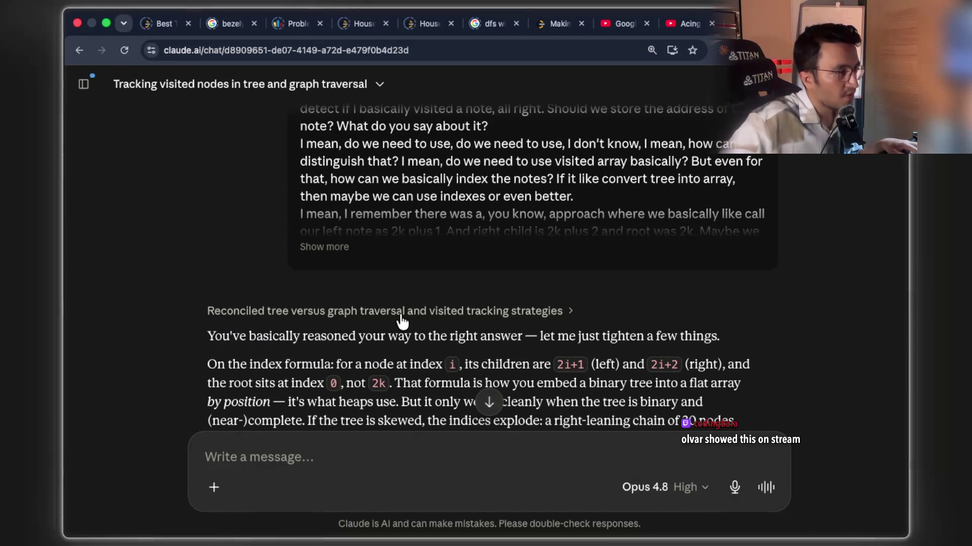
pyautogui.scroll(2, 400, 321)
pyautogui.scroll(-6, 399, 319)
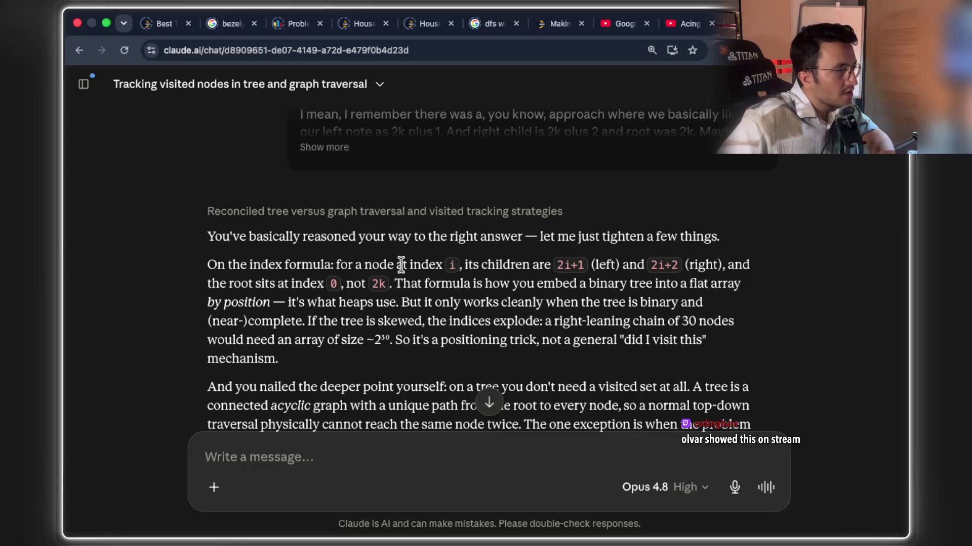
pyautogui.moveTo(217, 265); pyautogui.dragTo(522, 265)
pyautogui.moveTo(464, 283); pyautogui.dragTo(661, 291)
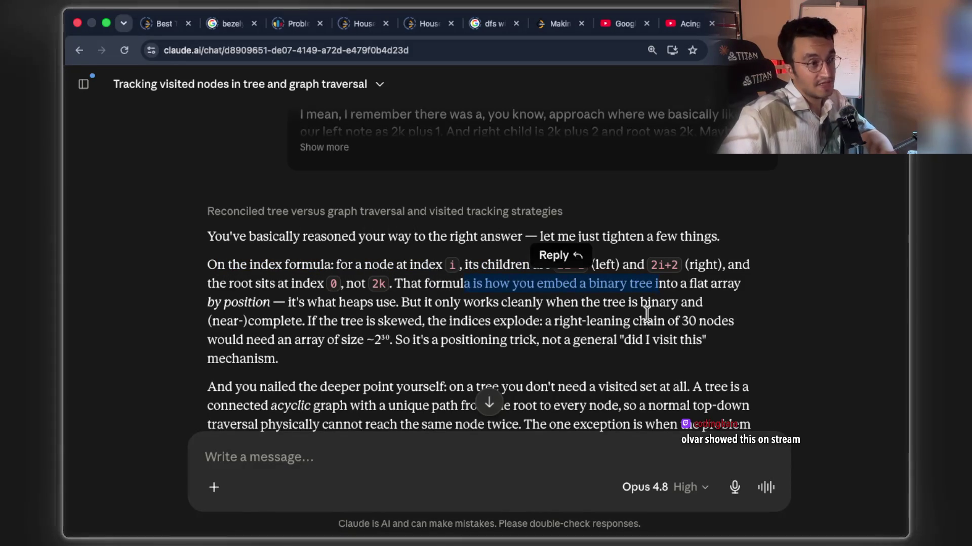
pyautogui.click(643, 314)
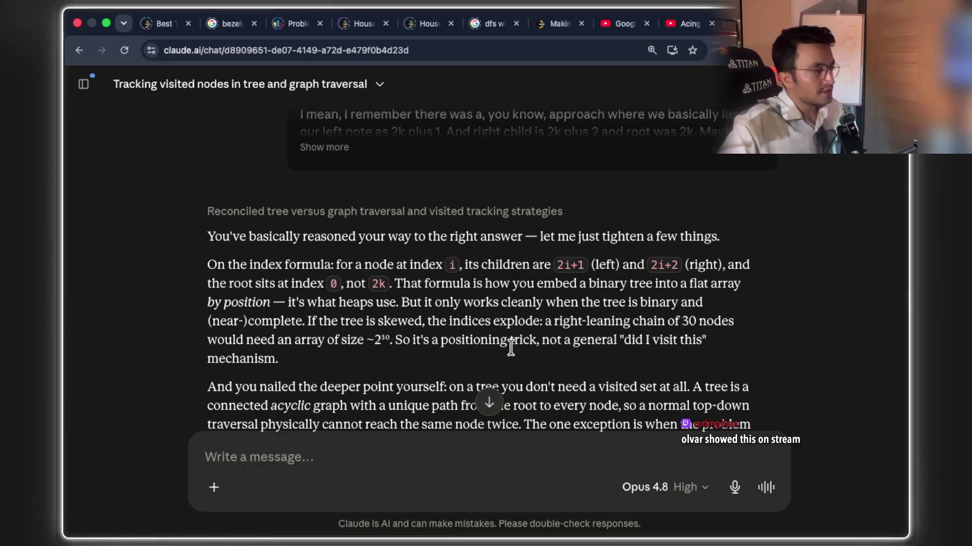
pyautogui.moveTo(456, 387); pyautogui.dragTo(623, 386)
pyautogui.scroll(-1, 682, 310)
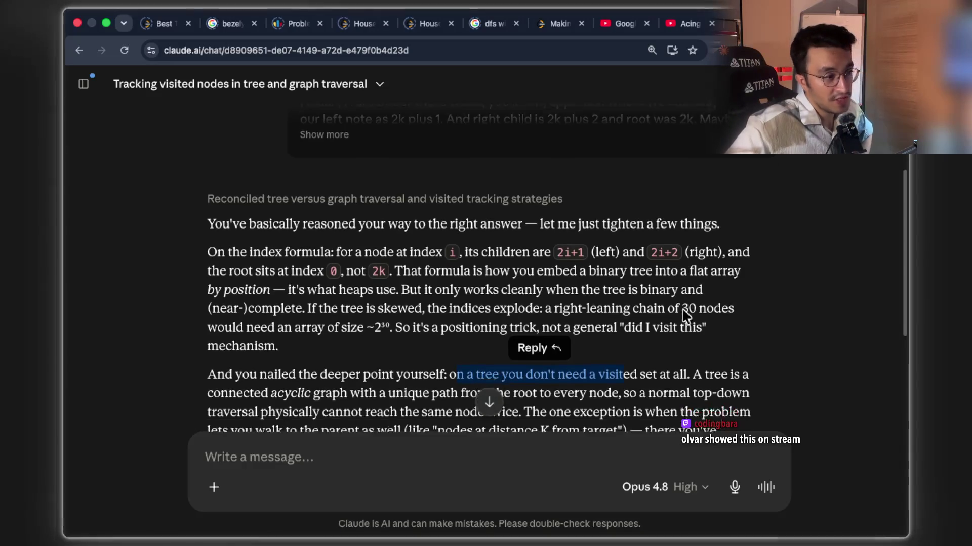
pyautogui.scroll(-5, 633, 382)
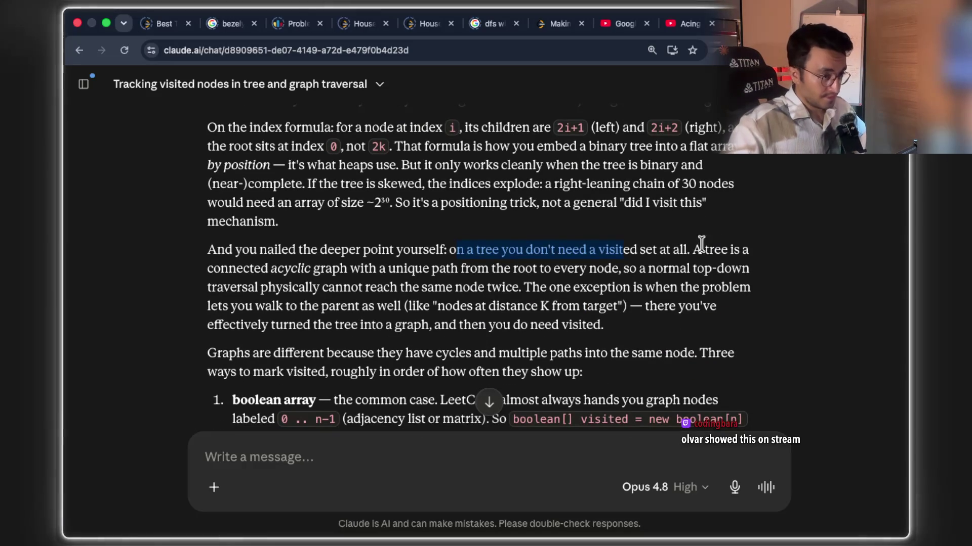
pyautogui.moveTo(705, 248); pyautogui.dragTo(766, 246)
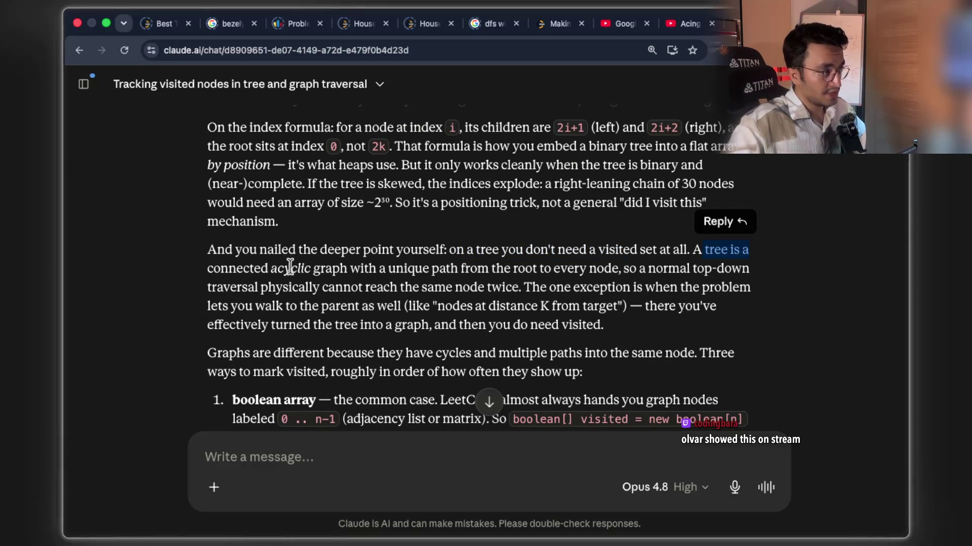
pyautogui.moveTo(273, 268); pyautogui.dragTo(751, 269)
pyautogui.click(579, 299)
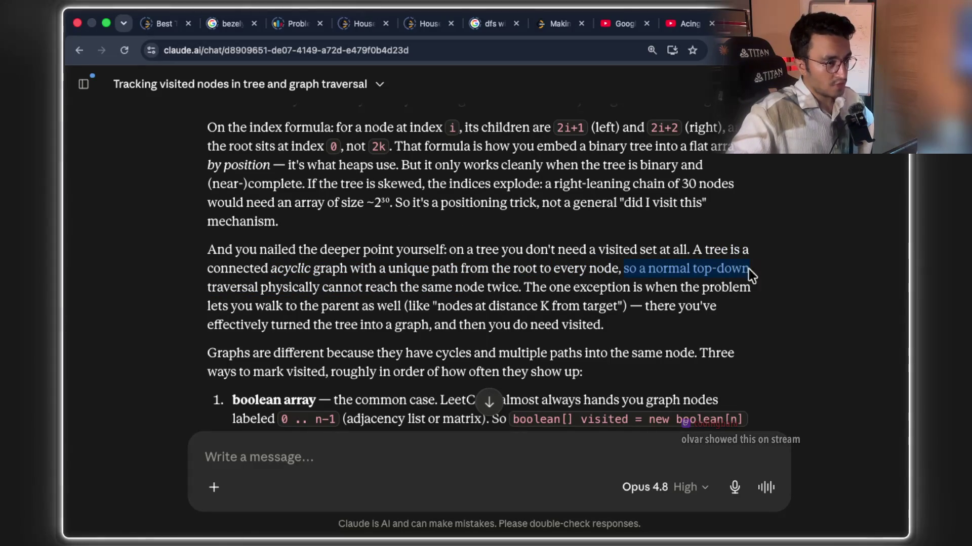
pyautogui.moveTo(208, 287); pyautogui.dragTo(513, 287)
pyautogui.moveTo(513, 287); pyautogui.dragTo(513, 288)
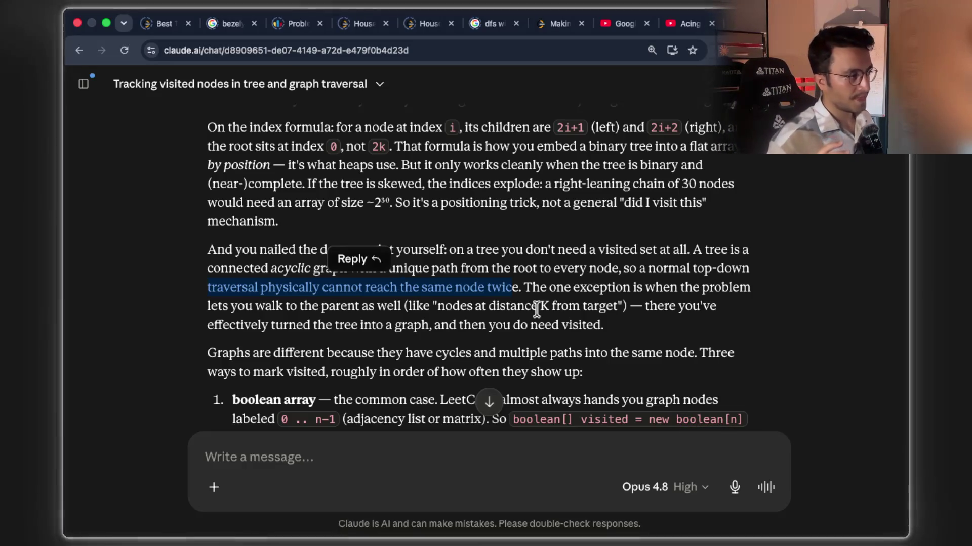
pyautogui.moveTo(654, 287); pyautogui.dragTo(739, 286)
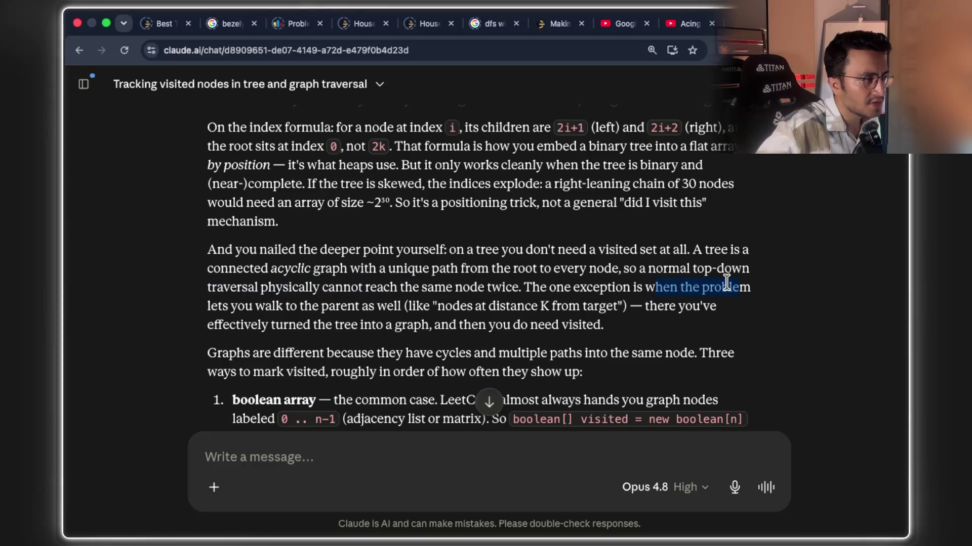
pyautogui.moveTo(320, 306)
pyautogui.mouseDown()
pyautogui.moveTo(378, 318)
pyautogui.moveTo(399, 309)
pyautogui.moveTo(603, 307)
pyautogui.mouseUp()
pyautogui.click(466, 311)
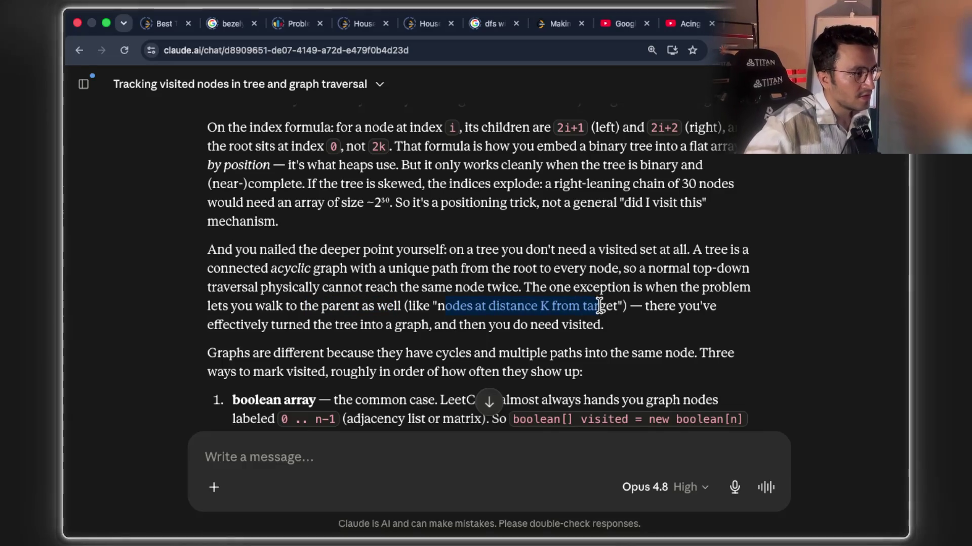
pyautogui.click(603, 308)
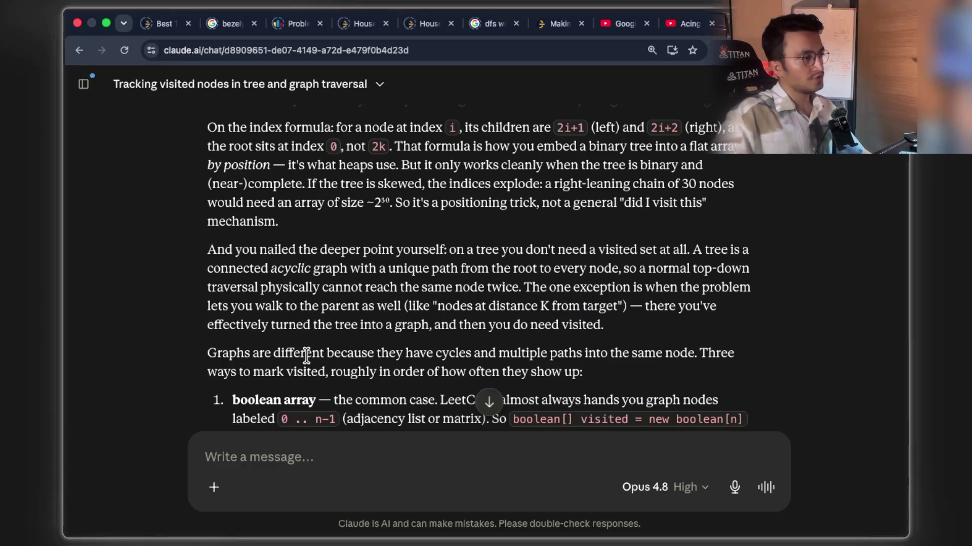
pyautogui.moveTo(441, 324)
pyautogui.mouseDown()
pyautogui.moveTo(603, 327)
pyautogui.moveTo(313, 326)
pyautogui.mouseUp()
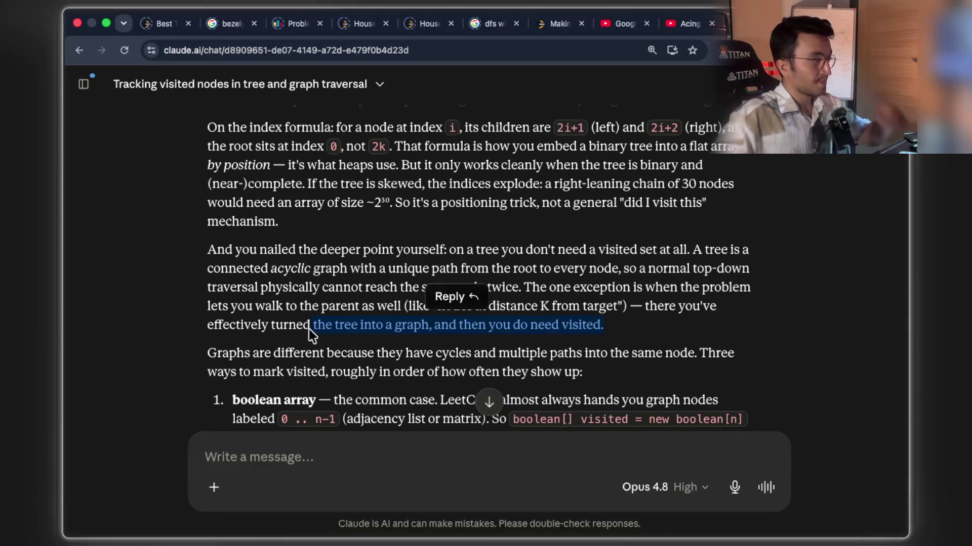
pyautogui.scroll(-1, 330, 281)
pyautogui.moveTo(379, 345); pyautogui.dragTo(472, 338)
pyautogui.moveTo(541, 10)
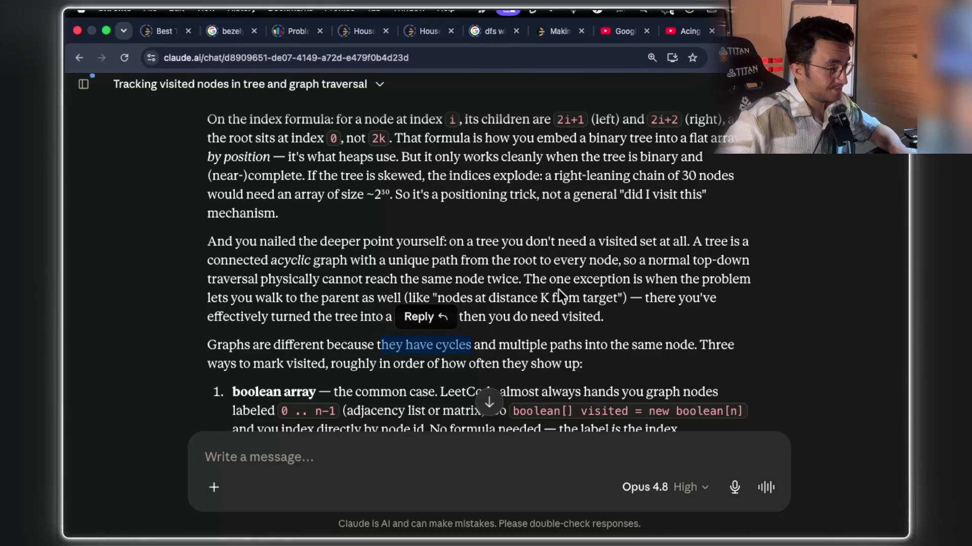
pyautogui.click(389, 363)
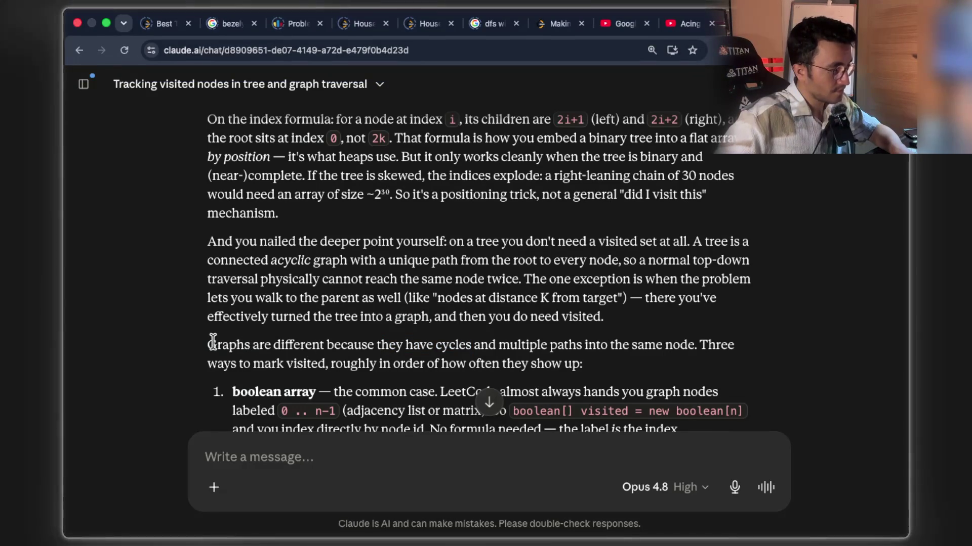
pyautogui.moveTo(206, 342); pyautogui.dragTo(273, 338)
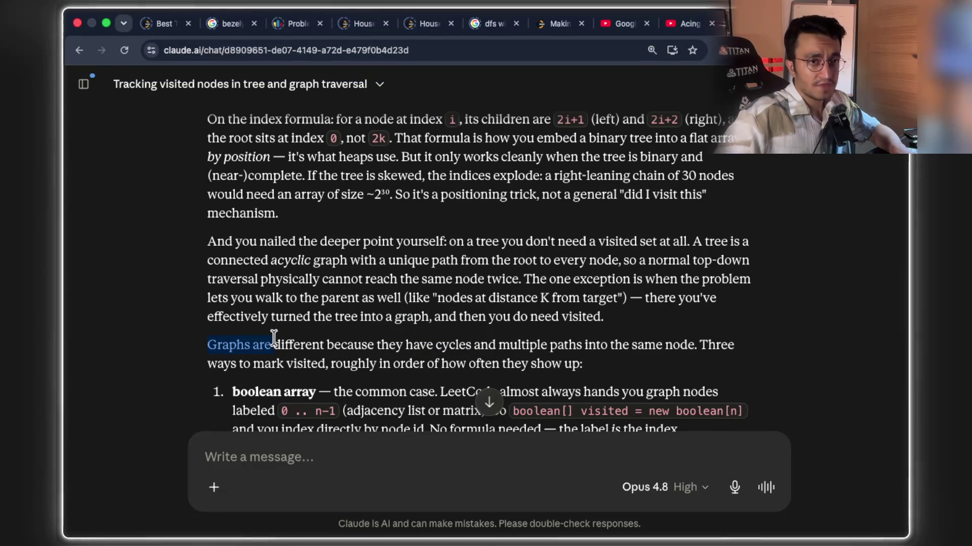
pyautogui.moveTo(274, 338); pyautogui.dragTo(274, 338)
pyautogui.moveTo(368, 344)
pyautogui.mouseDown()
pyautogui.moveTo(718, 344)
pyautogui.moveTo(710, 344)
pyautogui.mouseUp()
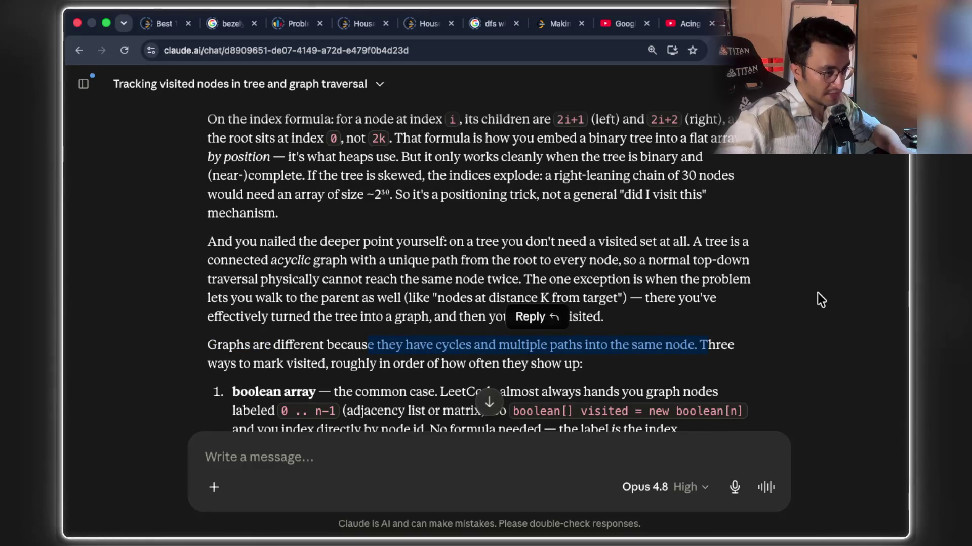
pyautogui.scroll(-2, 428, 304)
pyautogui.scroll(-2, 428, 303)
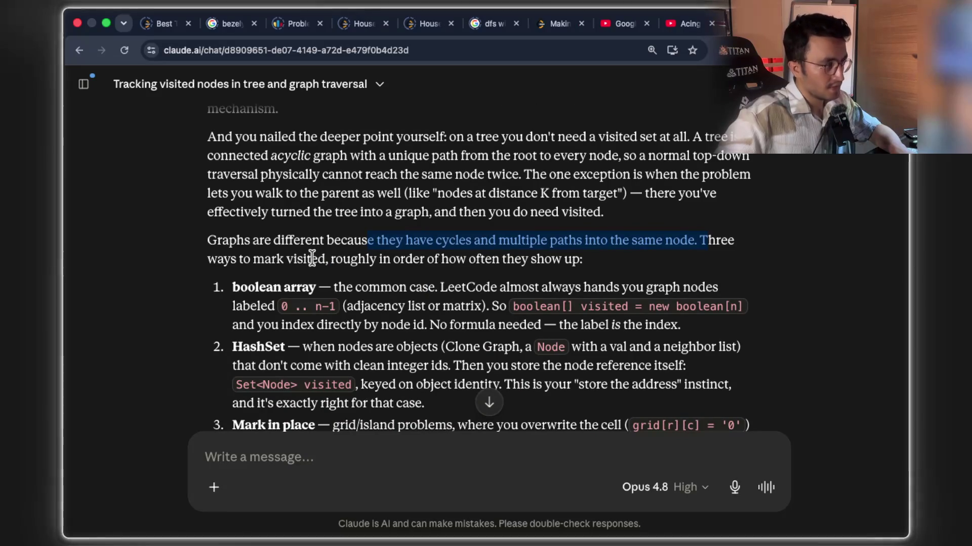
pyautogui.moveTo(231, 259); pyautogui.dragTo(587, 260)
pyautogui.click(331, 279)
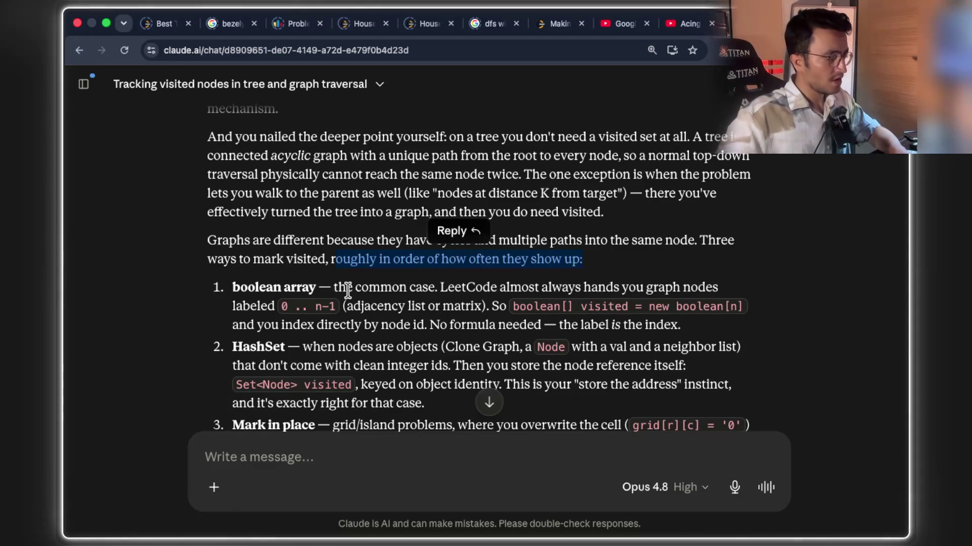
pyautogui.moveTo(499, 287); pyautogui.dragTo(724, 289)
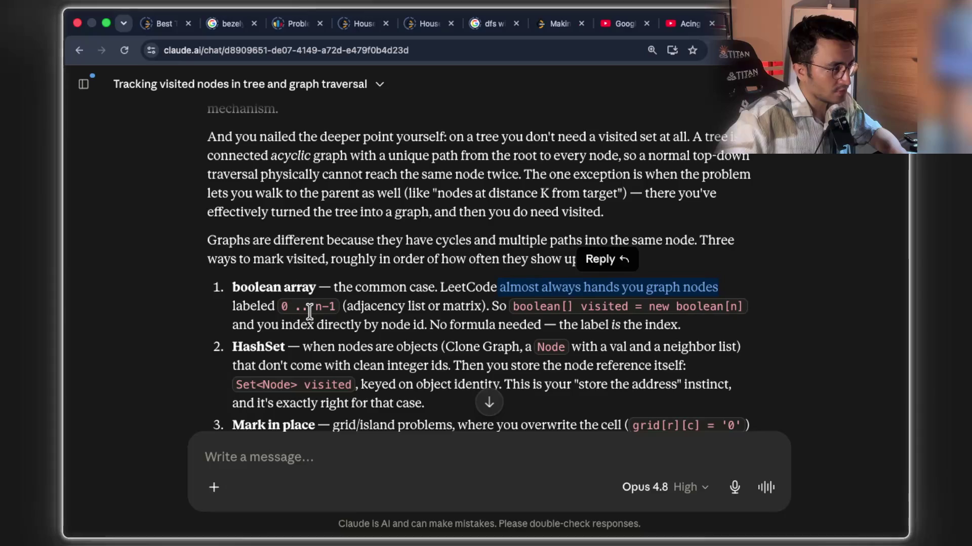
pyautogui.moveTo(339, 306); pyautogui.dragTo(270, 306)
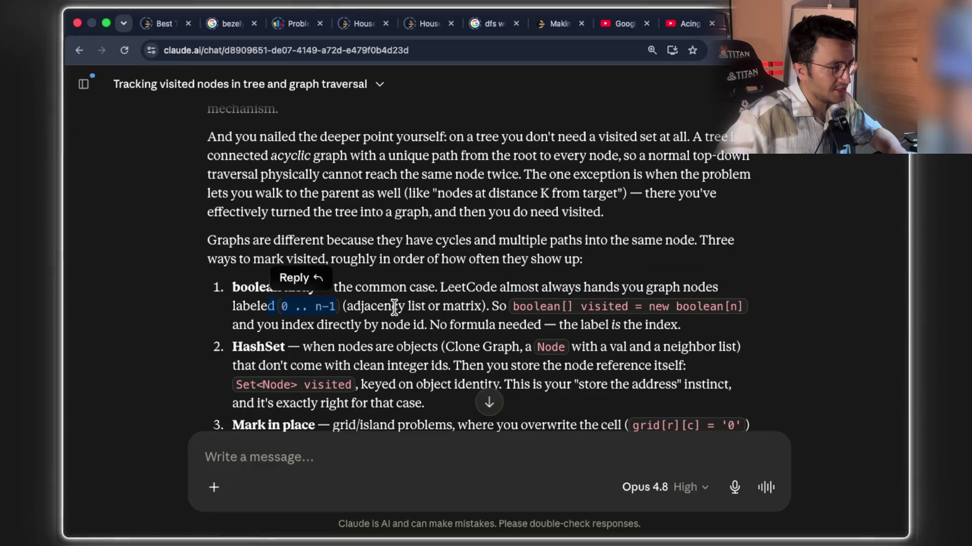
pyautogui.moveTo(434, 306); pyautogui.dragTo(615, 306)
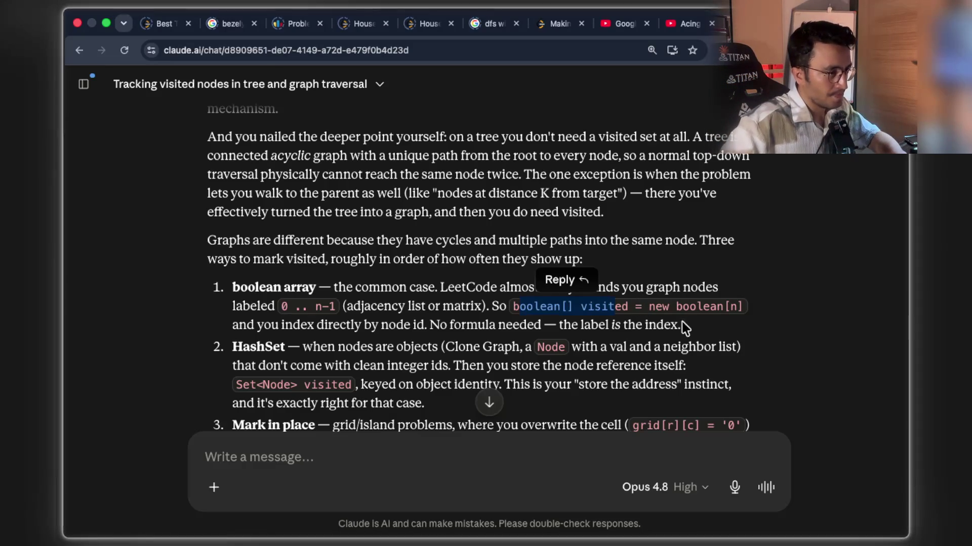
pyautogui.moveTo(235, 325); pyautogui.dragTo(427, 325)
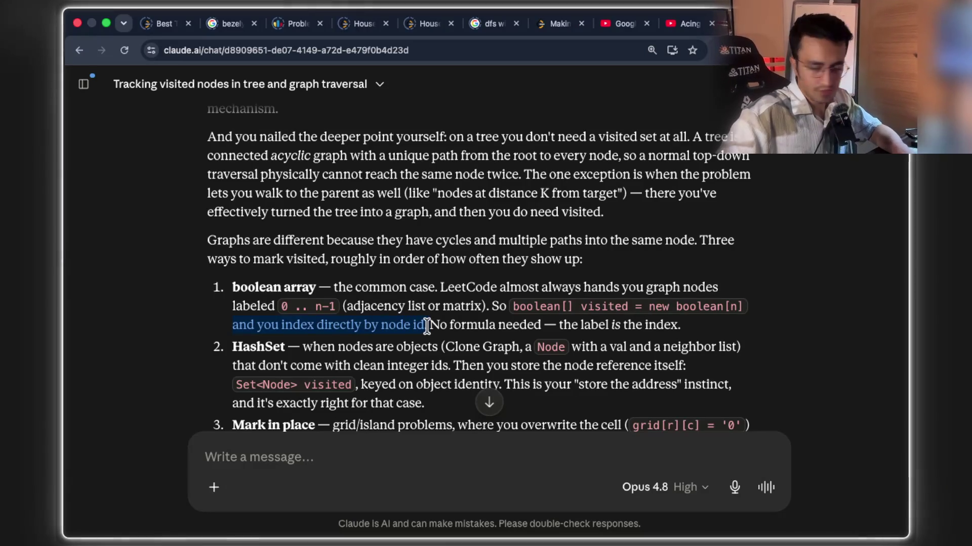
pyautogui.moveTo(429, 326)
pyautogui.mouseDown()
pyautogui.moveTo(680, 324)
pyautogui.moveTo(428, 321)
pyautogui.mouseUp()
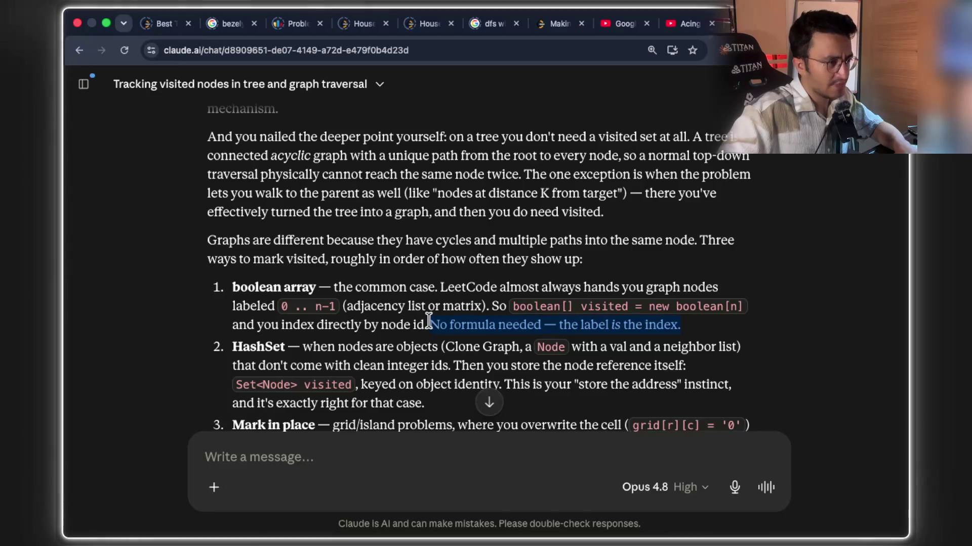
pyautogui.scroll(-1, 307, 329)
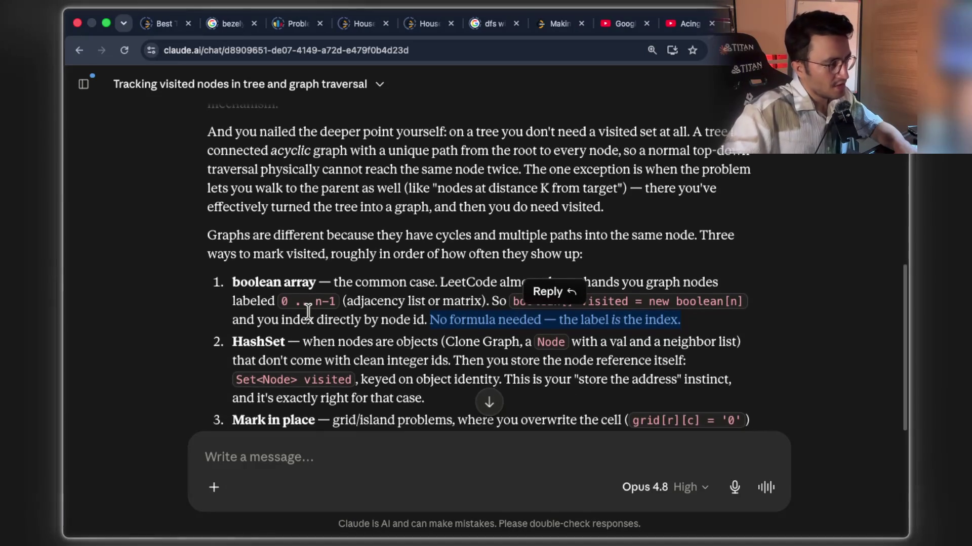
pyautogui.moveTo(304, 328); pyautogui.dragTo(438, 325)
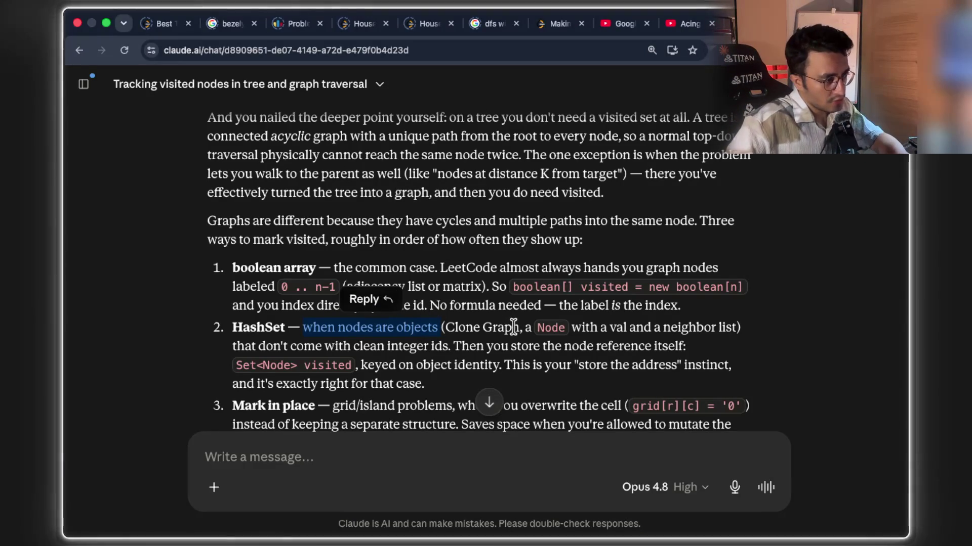
pyautogui.moveTo(520, 323)
pyautogui.mouseDown()
pyautogui.moveTo(451, 325)
pyautogui.moveTo(530, 338)
pyautogui.mouseUp()
pyautogui.moveTo(608, 328); pyautogui.dragTo(732, 329)
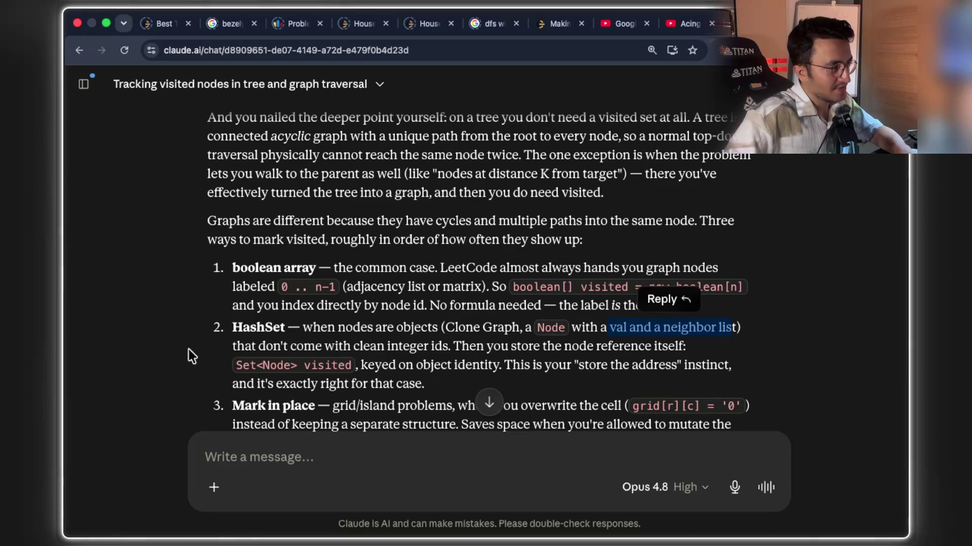
pyautogui.moveTo(234, 341); pyautogui.dragTo(587, 346)
pyautogui.click(602, 349)
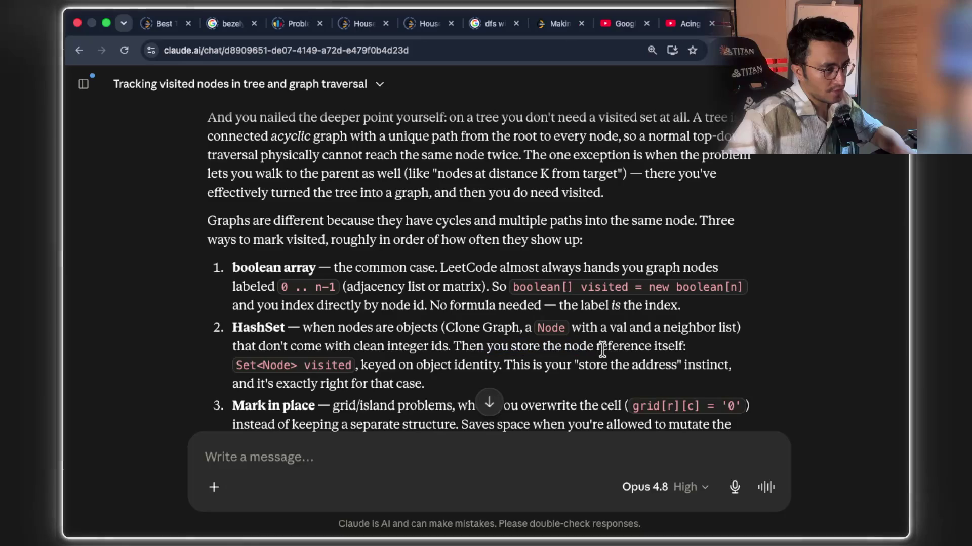
pyautogui.moveTo(686, 348); pyautogui.dragTo(461, 342)
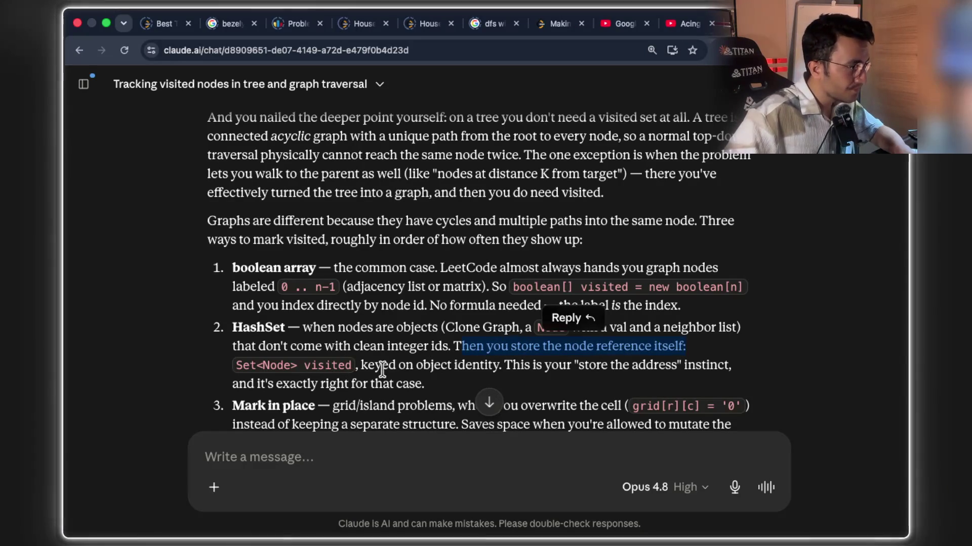
pyautogui.moveTo(368, 365); pyautogui.dragTo(690, 363)
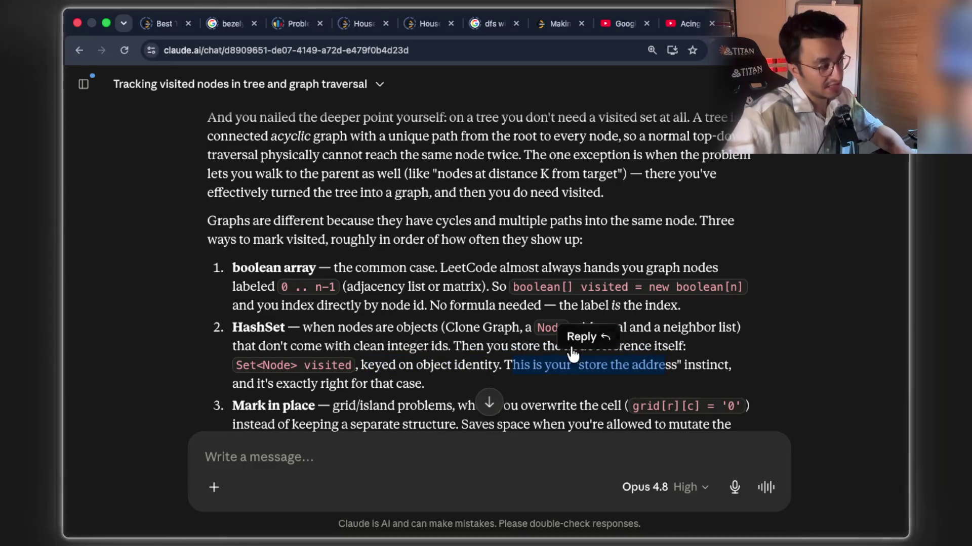
pyautogui.moveTo(290, 385)
pyautogui.mouseDown()
pyautogui.moveTo(442, 390)
pyautogui.moveTo(466, 373)
pyautogui.moveTo(232, 329)
pyautogui.mouseUp()
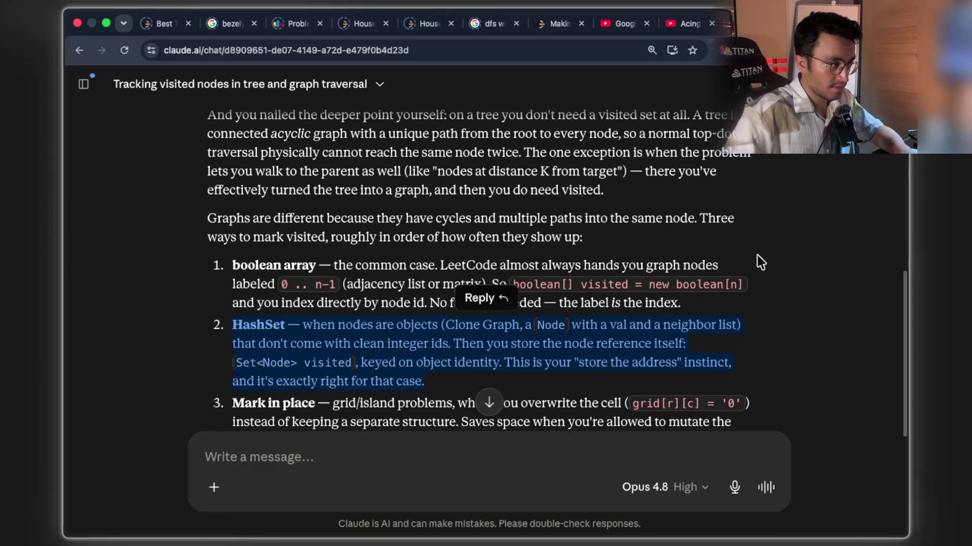
pyautogui.scroll(-3, 746, 268)
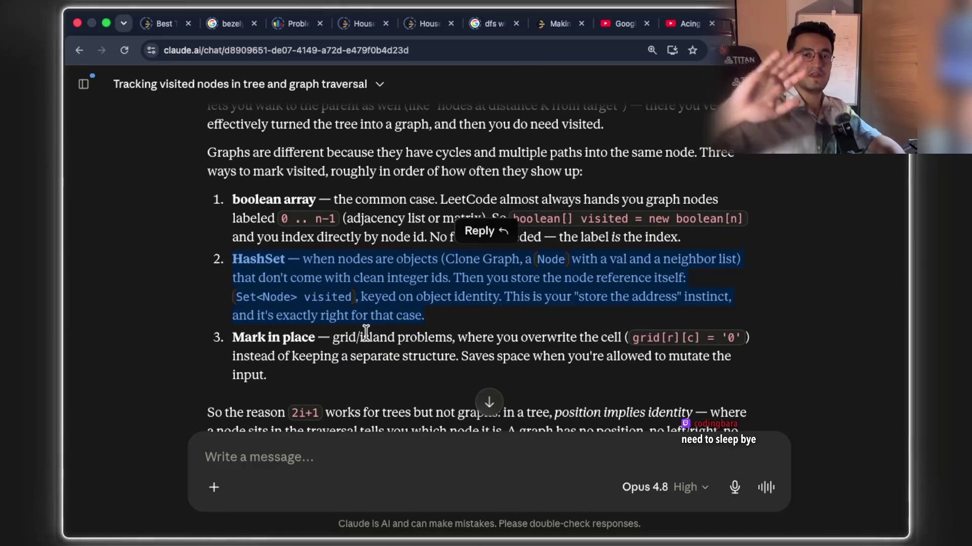
pyautogui.press('super+Tab')
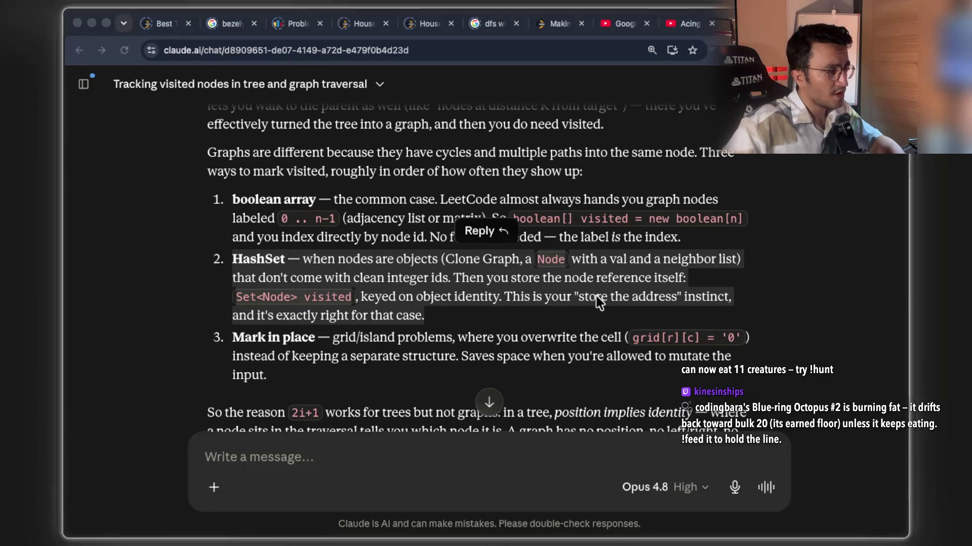
pyautogui.click(770, 261)
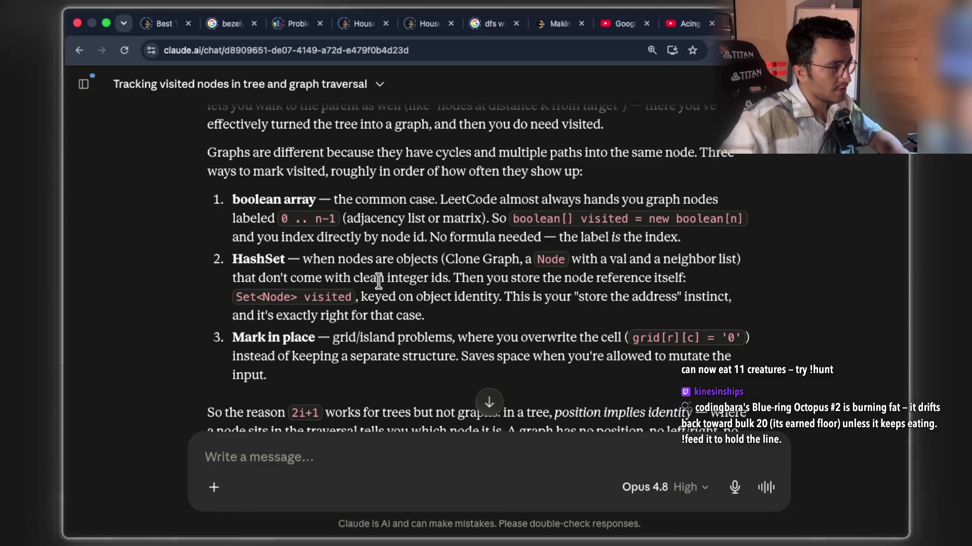
pyautogui.moveTo(469, 278); pyautogui.dragTo(679, 278)
pyautogui.moveTo(361, 297); pyautogui.dragTo(491, 298)
pyautogui.click(340, 259)
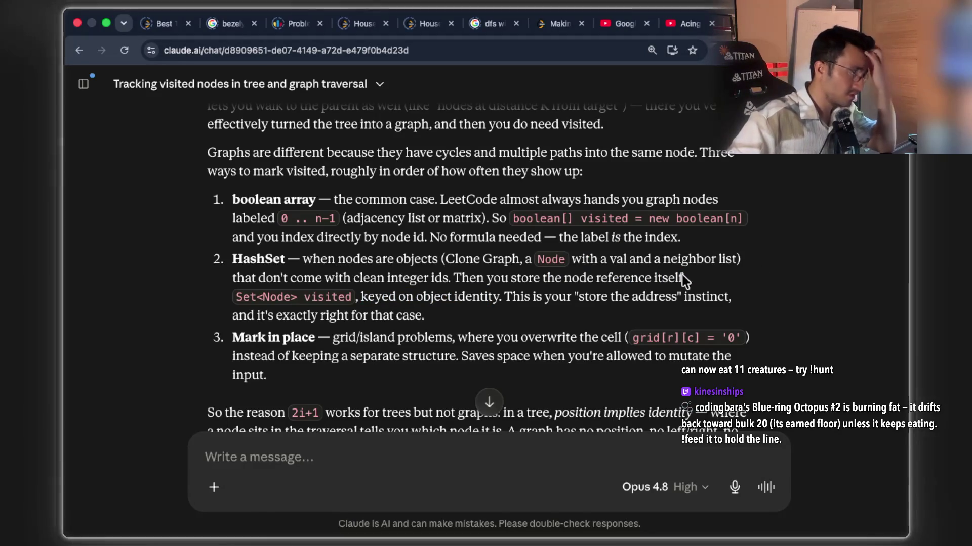
pyautogui.moveTo(476, 277); pyautogui.dragTo(683, 276)
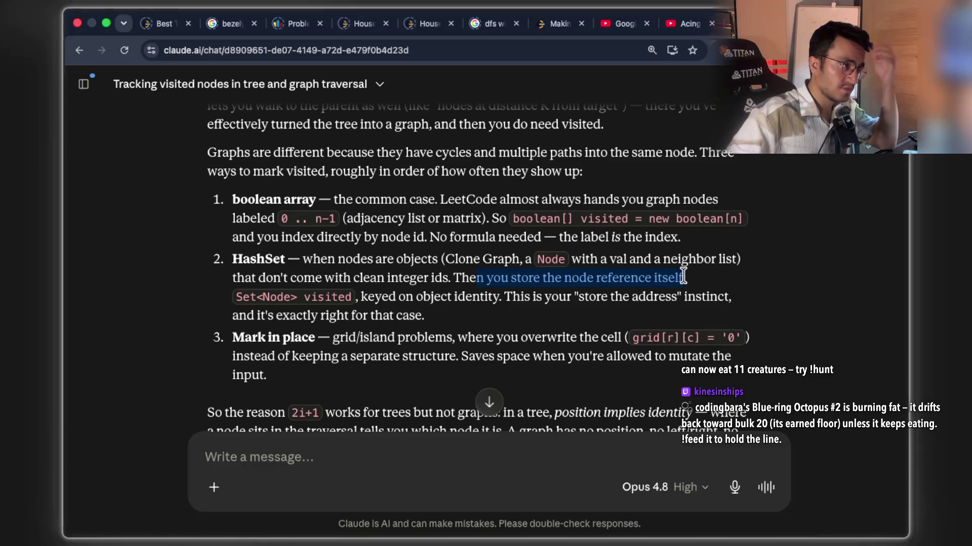
pyautogui.moveTo(398, 297); pyautogui.dragTo(657, 296)
pyautogui.moveTo(683, 297); pyautogui.dragTo(719, 299)
pyautogui.moveTo(232, 316); pyautogui.dragTo(420, 315)
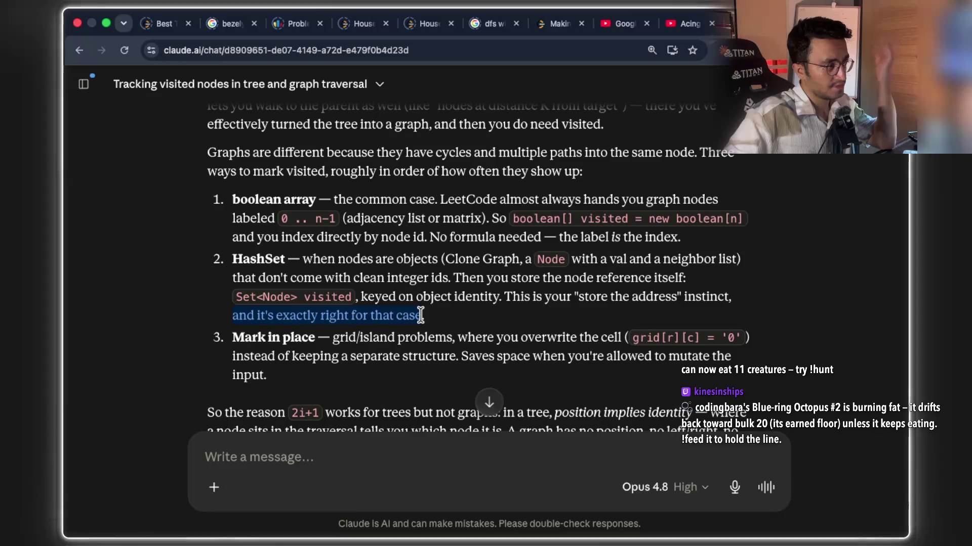
pyautogui.click(462, 296)
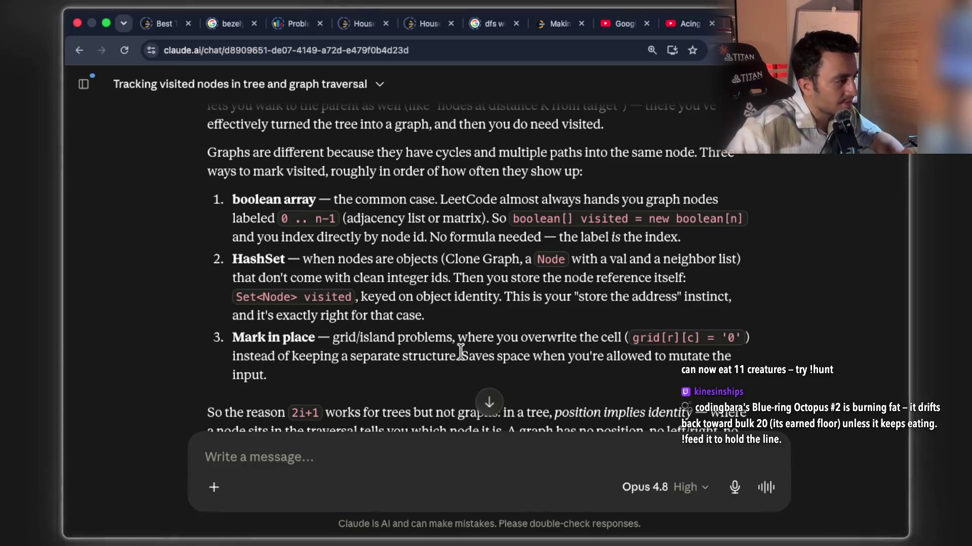
pyautogui.moveTo(337, 335); pyautogui.dragTo(619, 338)
pyautogui.scroll(-3, 590, 314)
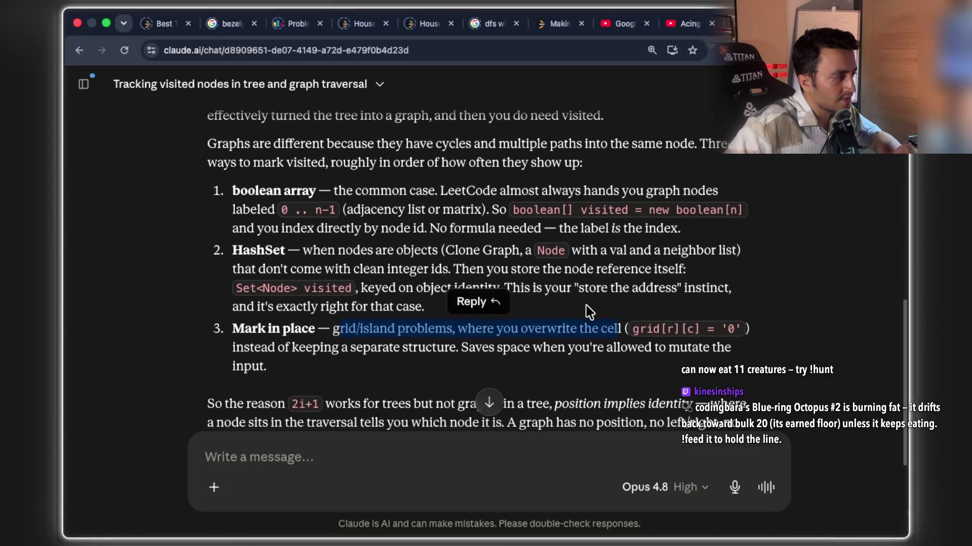
# Highlight 'works for trees but not graphs' in the chat, then return to page 36 in Xournal++.
pyautogui.moveTo(347, 320); pyautogui.dragTo(541, 318)
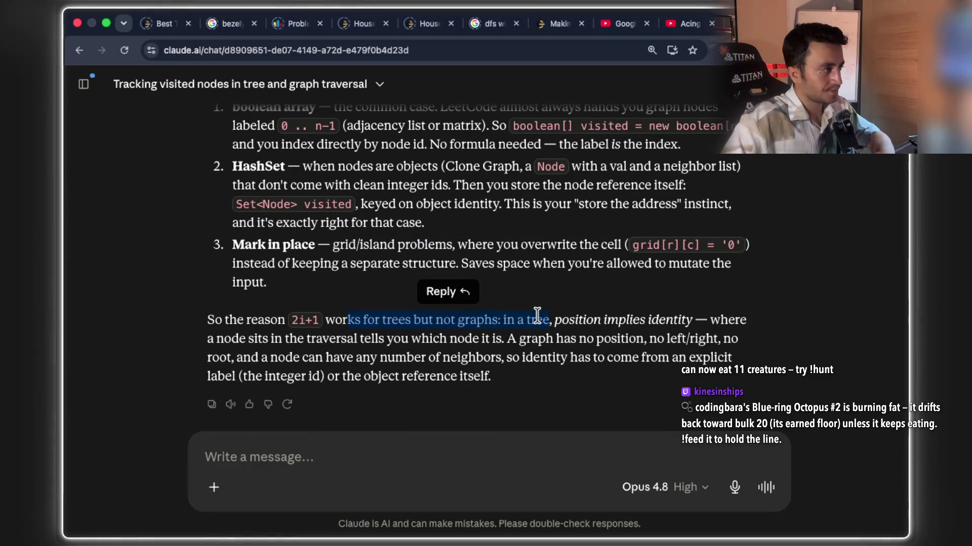
pyautogui.scroll(1, 538, 316)
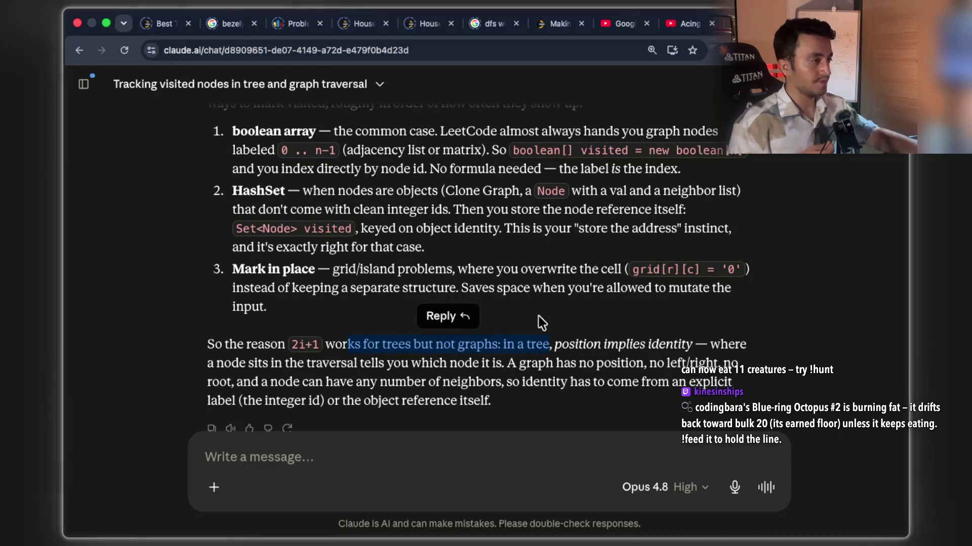
pyautogui.hotkey('ctrl', 'Right')
pyautogui.hotkey('ctrl', 'Right')
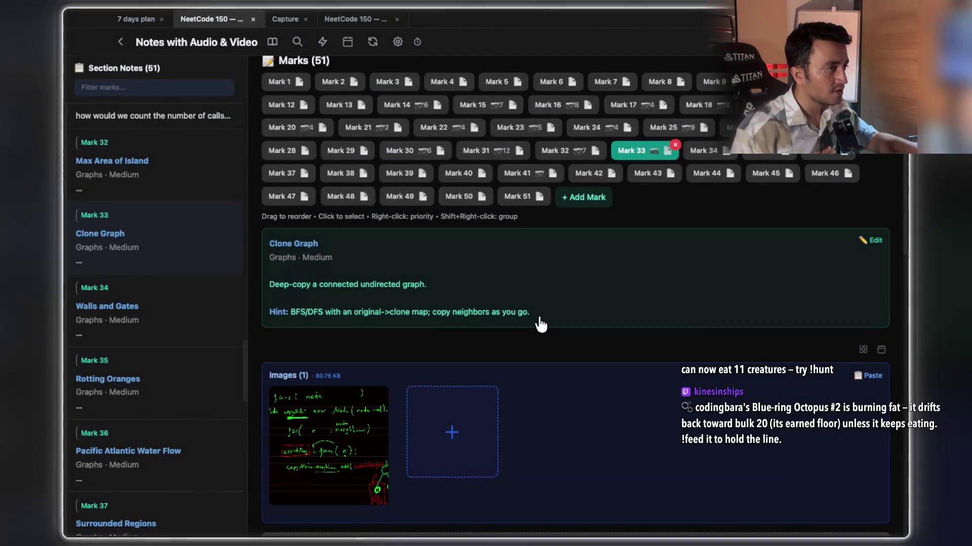
pyautogui.hotkey('ctrl', 'Left')
pyautogui.hotkey('ctrl', 'Left')
pyautogui.hotkey('ctrl', 'Left')
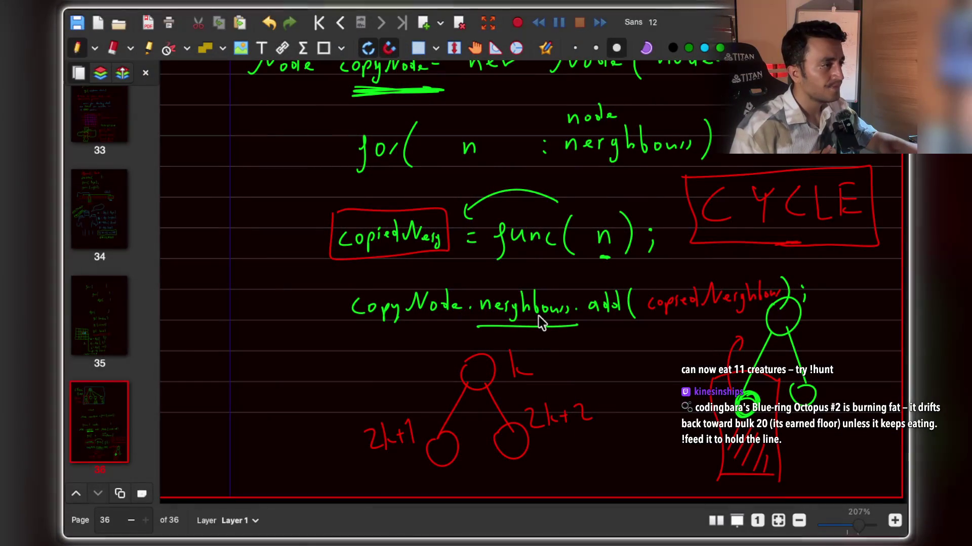
pyautogui.scroll(3, 557, 277)
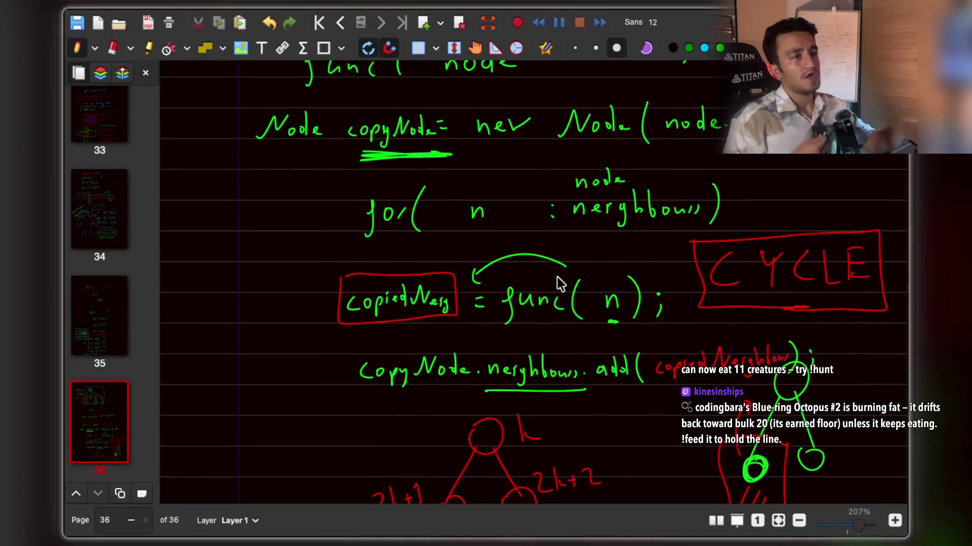
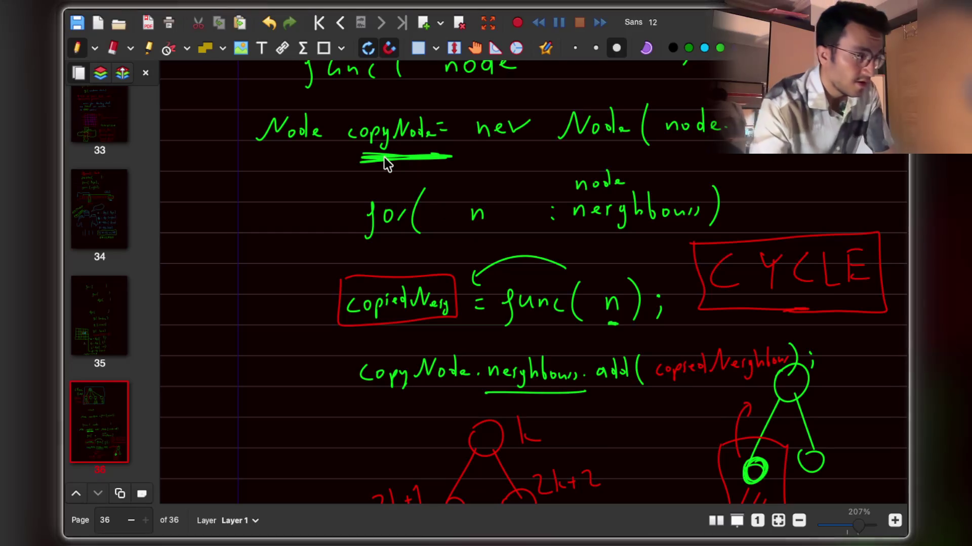
# Draw a green arrow inside a green box below the 2k+1 node of the tree sketch.
pyautogui.scroll(3, 514, 179)
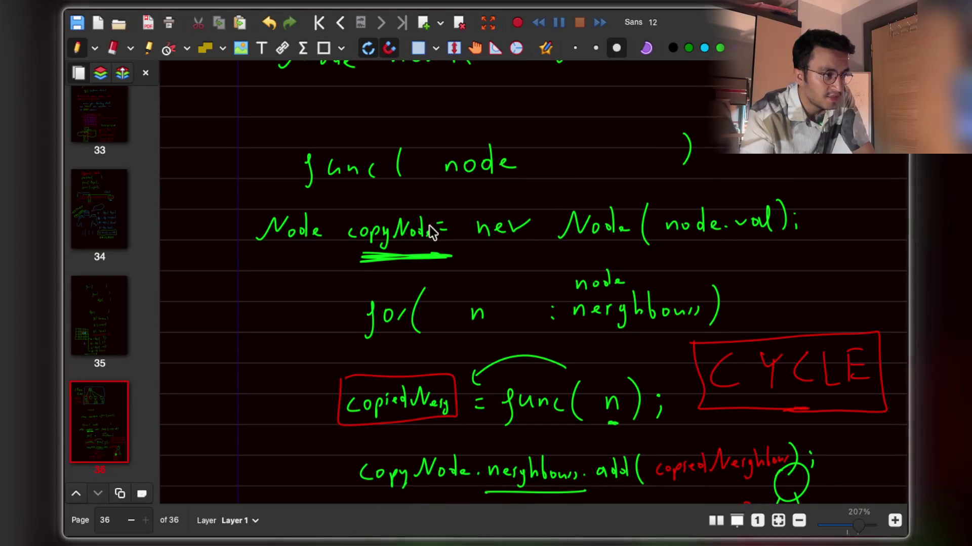
pyautogui.scroll(-3, 429, 248)
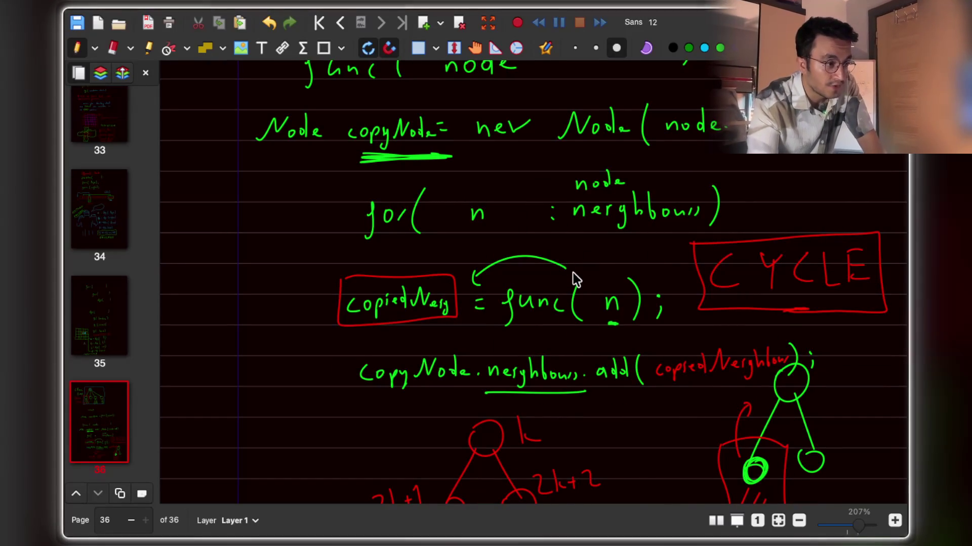
pyautogui.scroll(-2, 575, 280)
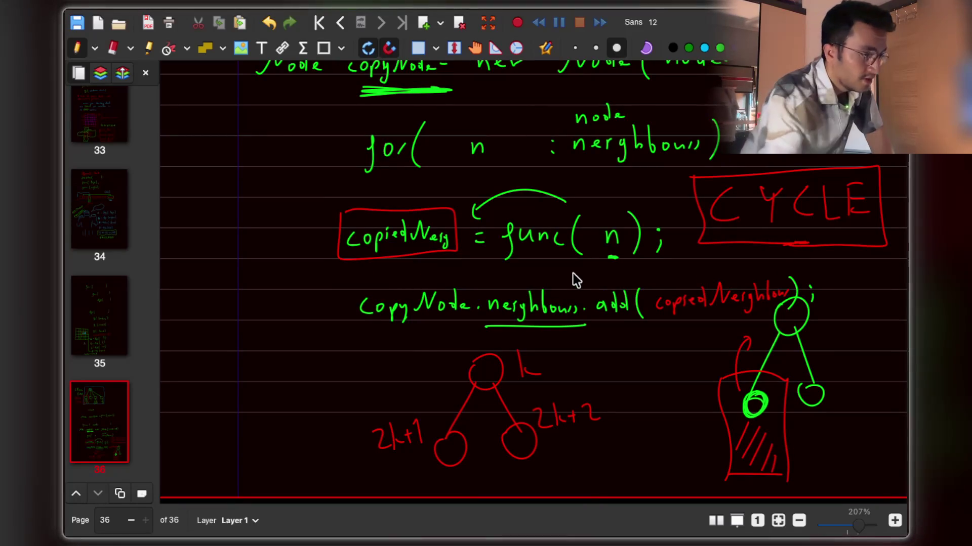
pyautogui.click(720, 48)
pyautogui.moveTo(335, 478); pyautogui.dragTo(376, 475)
pyautogui.moveTo(368, 470)
pyautogui.mouseDown()
pyautogui.moveTo(370, 482)
pyautogui.moveTo(394, 468)
pyautogui.moveTo(334, 459)
pyautogui.mouseUp()
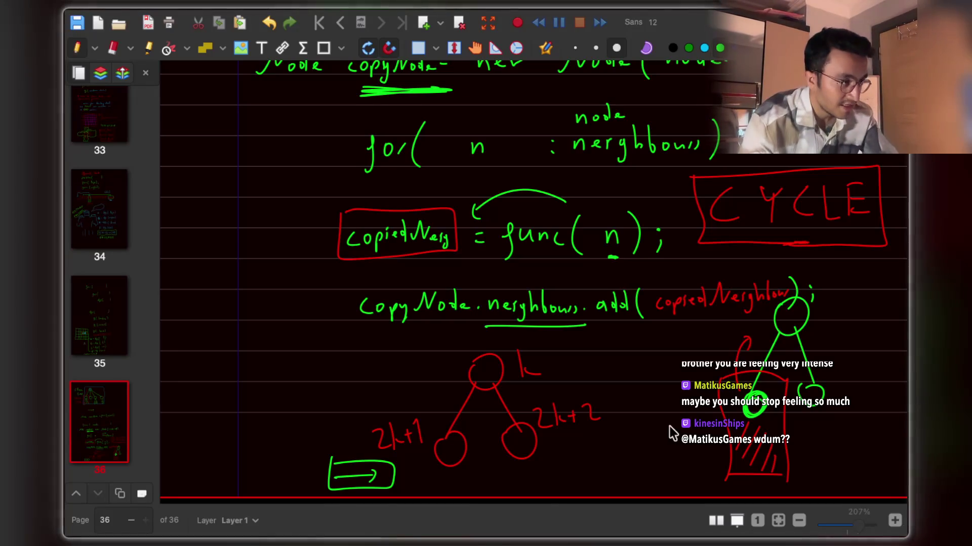
pyautogui.press('super+Tab')
pyautogui.press('super+Tab')
pyautogui.press('super+Tab')
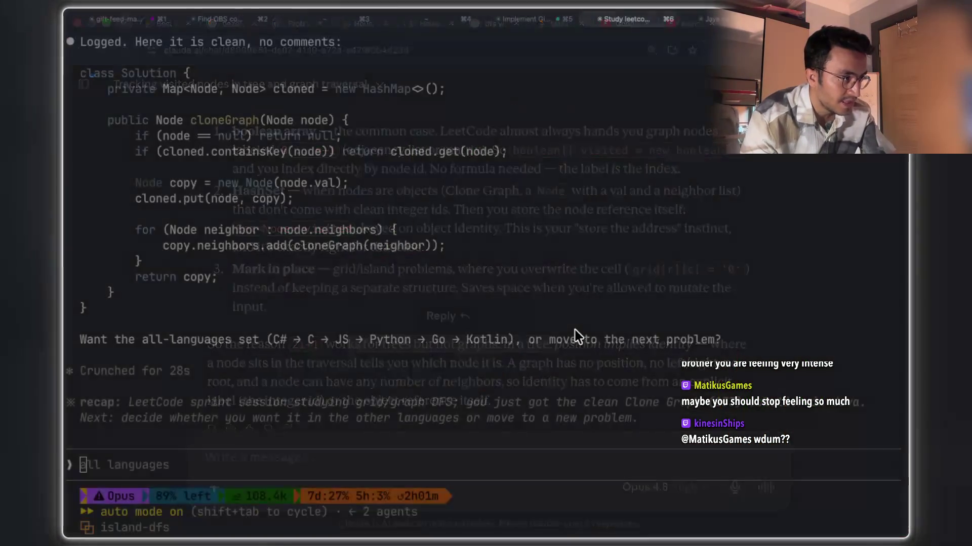
# Scroll the NeetCode 150 Part 2 notes page up to the Clone Graph note.
pyautogui.scroll(5, 576, 302)
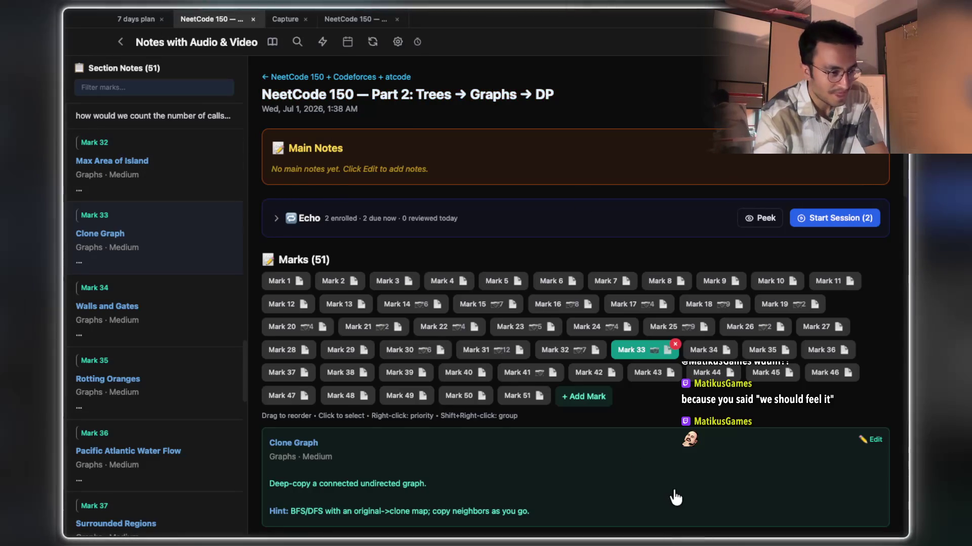
# Check the Clone Graph mark's single image, then cycle windows back to the Xournal++ sketch.
pyautogui.scroll(-2, 622, 326)
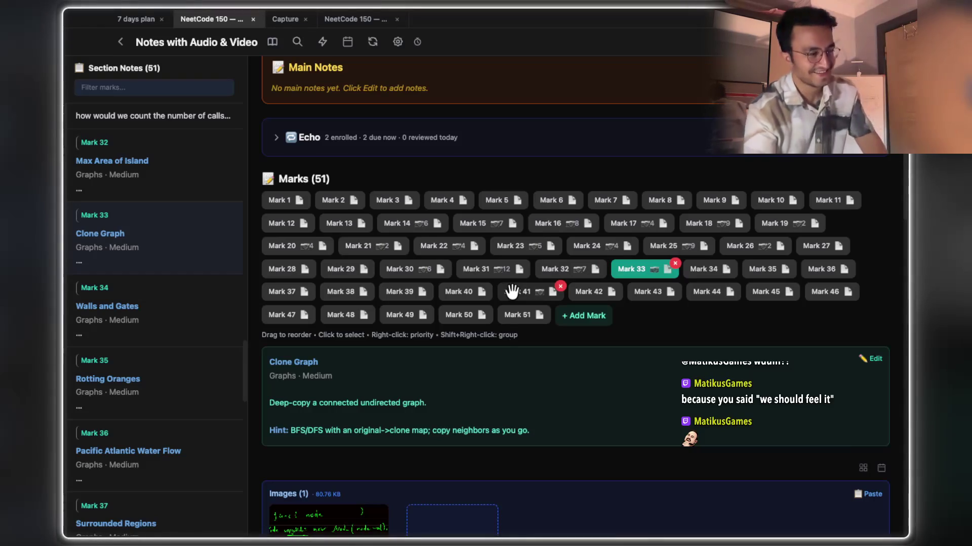
pyautogui.press('super+Tab')
pyautogui.press('super+Tab')
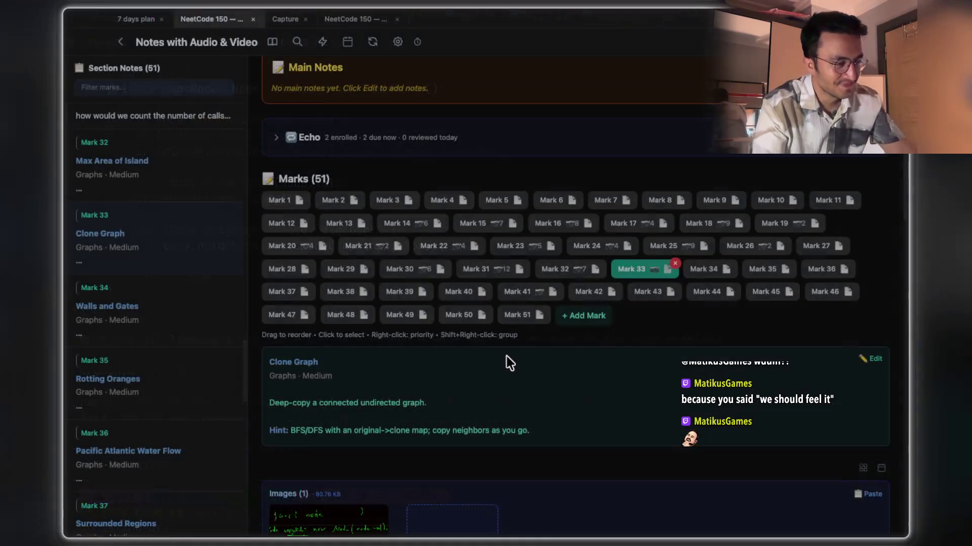
pyautogui.press('super+Tab')
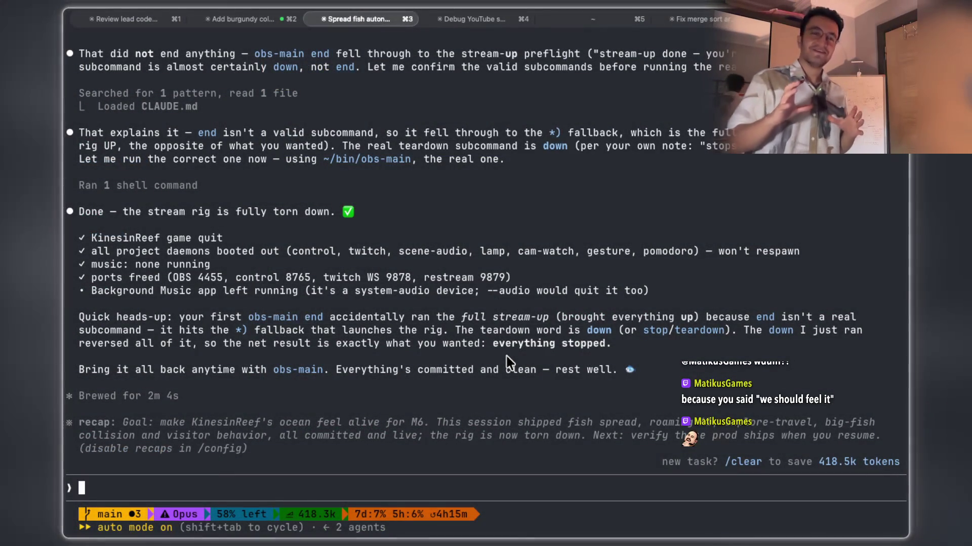
pyautogui.hotkey('ctrl', 'Left')
pyautogui.hotkey('ctrl', 'Left')
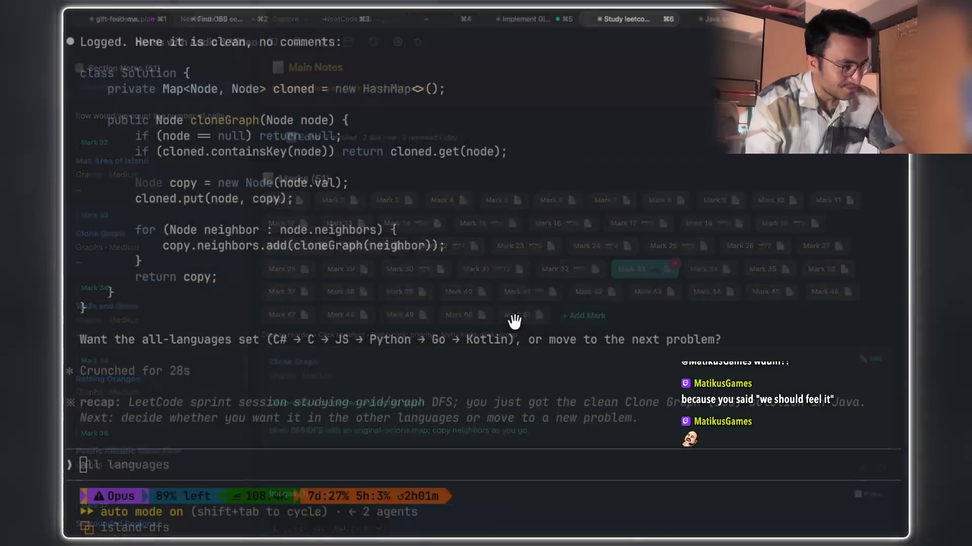
pyautogui.hotkey('ctrl', 'Right')
pyautogui.hotkey('ctrl', 'Right')
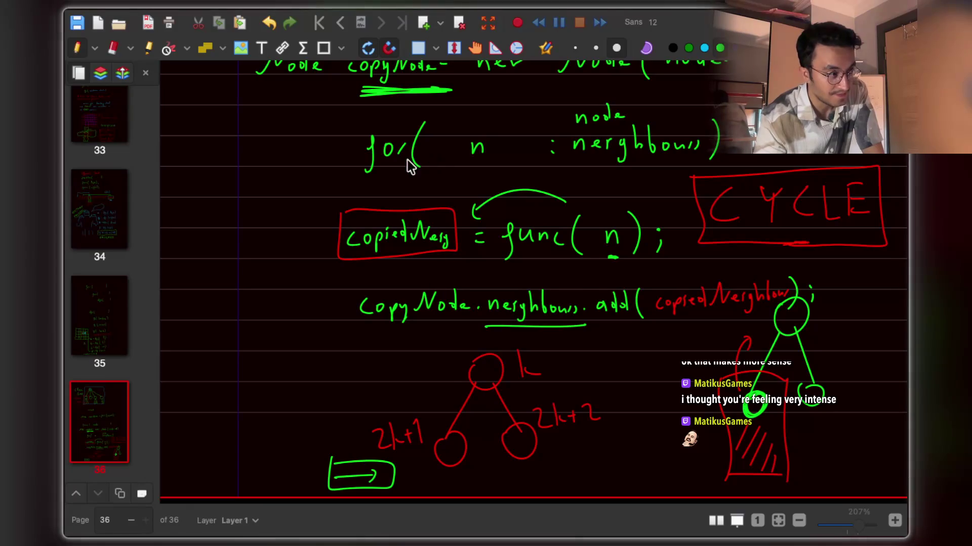
pyautogui.scroll(3, 408, 160)
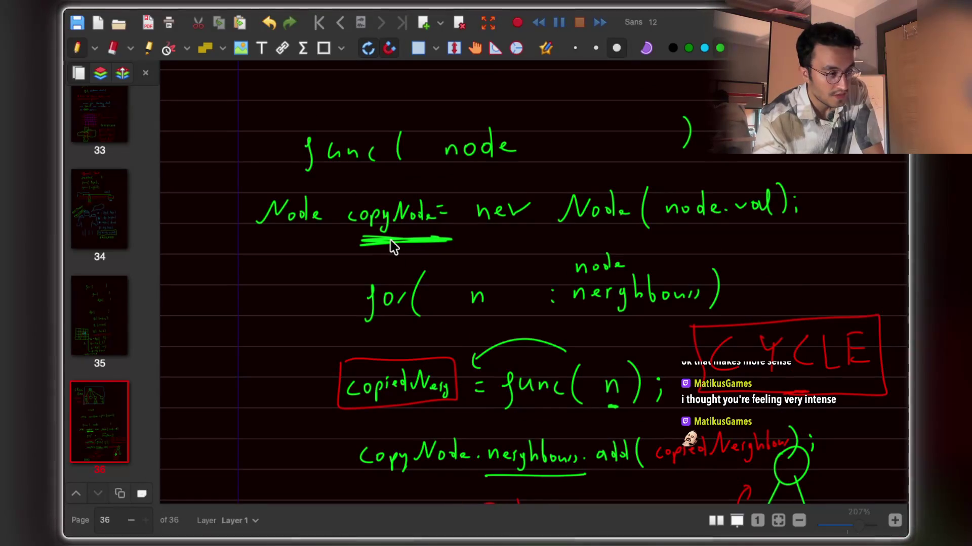
pyautogui.scroll(-3, 400, 253)
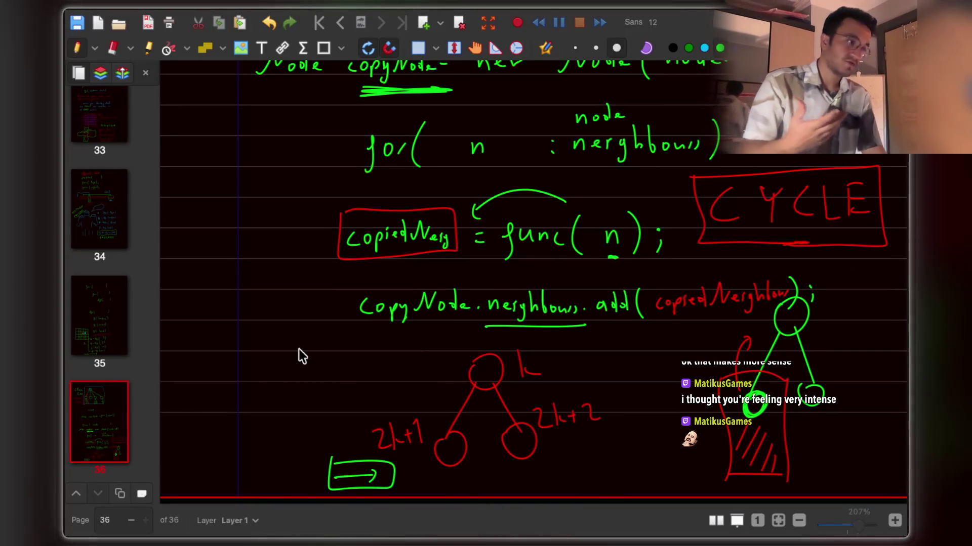
pyautogui.scroll(2, 547, 458)
pyautogui.scroll(-2, 547, 457)
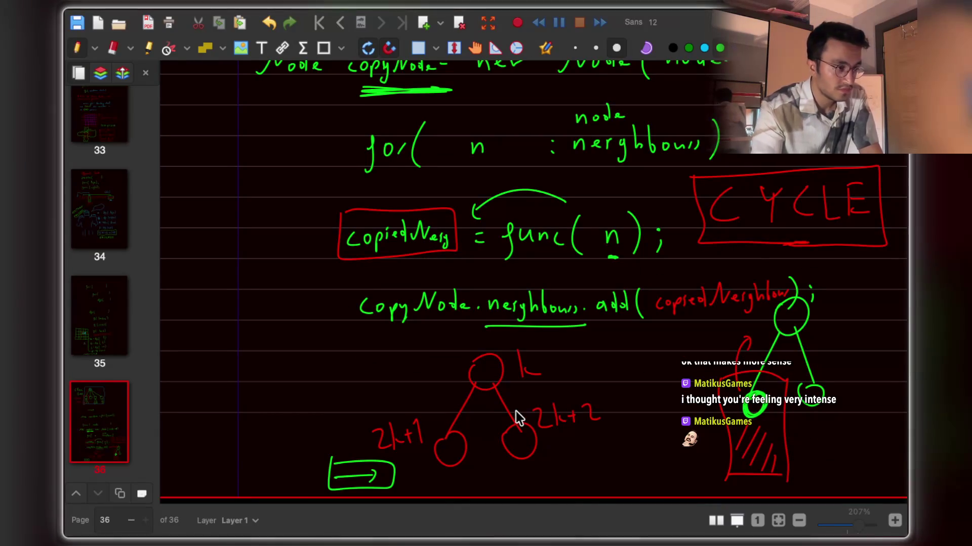
pyautogui.scroll(2, 484, 231)
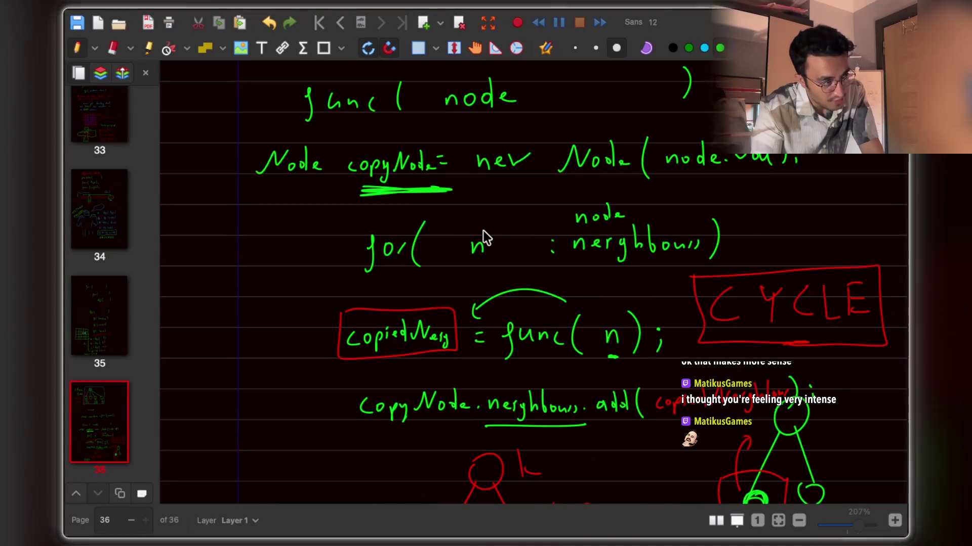
pyautogui.scroll(-2, 466, 228)
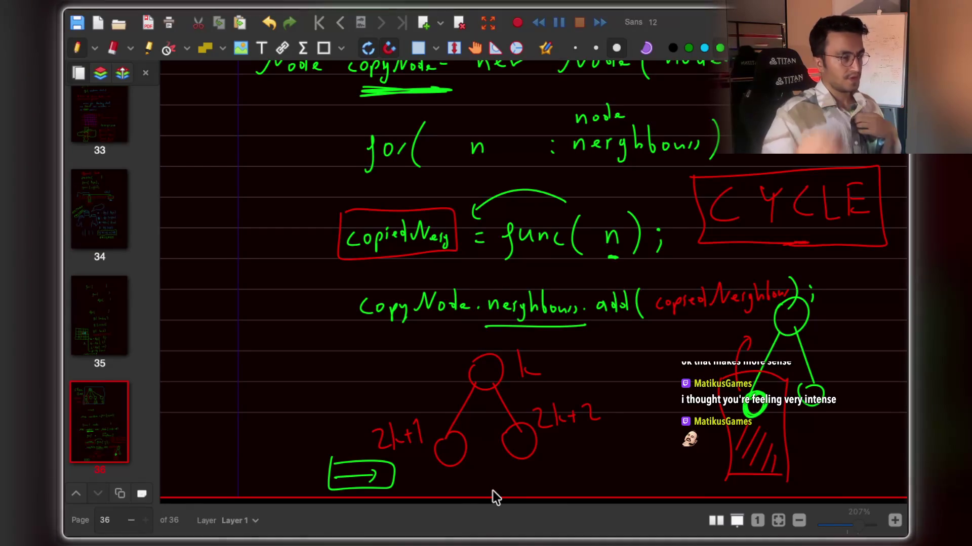
pyautogui.scroll(2, 436, 131)
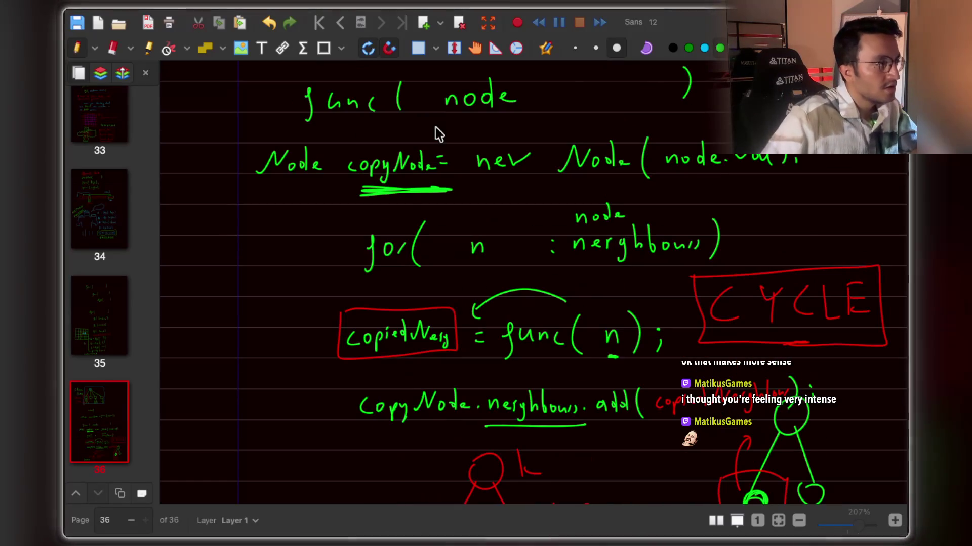
pyautogui.scroll(5, 455, 174)
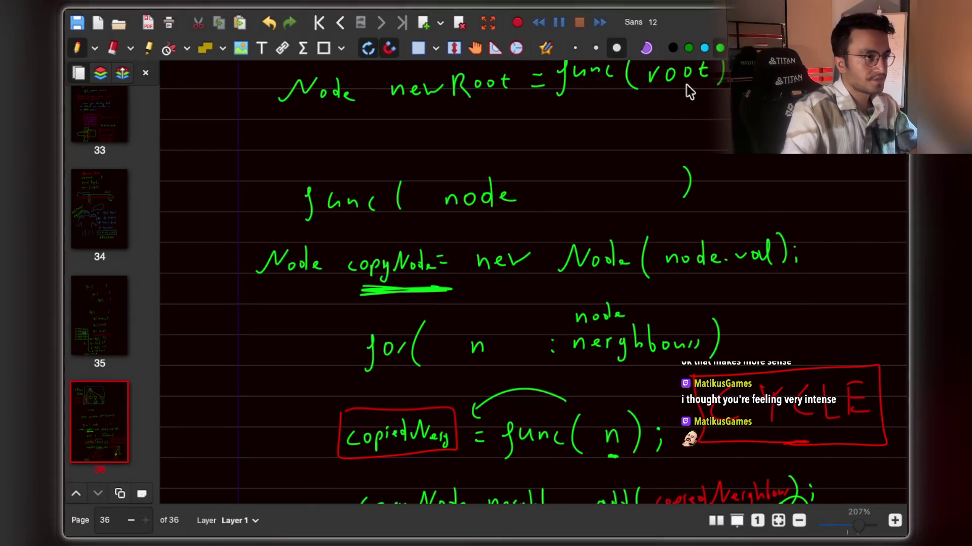
# Underline the func( node ) line with a red bracket and label it 'Guard' with an arrow.
pyautogui.moveTo(260, 220)
pyautogui.mouseDown()
pyautogui.moveTo(260, 246)
pyautogui.moveTo(516, 241)
pyautogui.moveTo(672, 231)
pyautogui.moveTo(706, 203)
pyautogui.mouseUp()
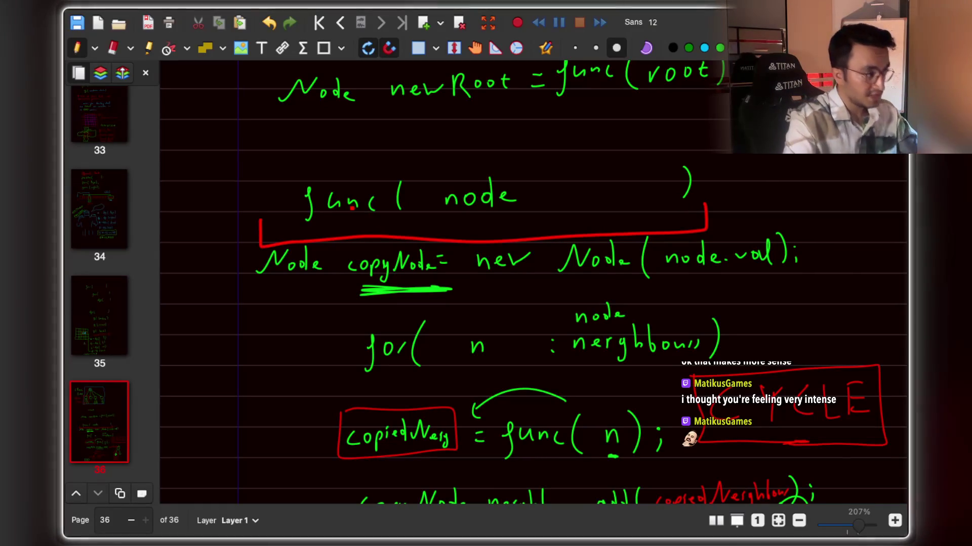
pyautogui.moveTo(263, 222)
pyautogui.mouseDown()
pyautogui.moveTo(699, 212)
pyautogui.moveTo(743, 168)
pyautogui.mouseUp()
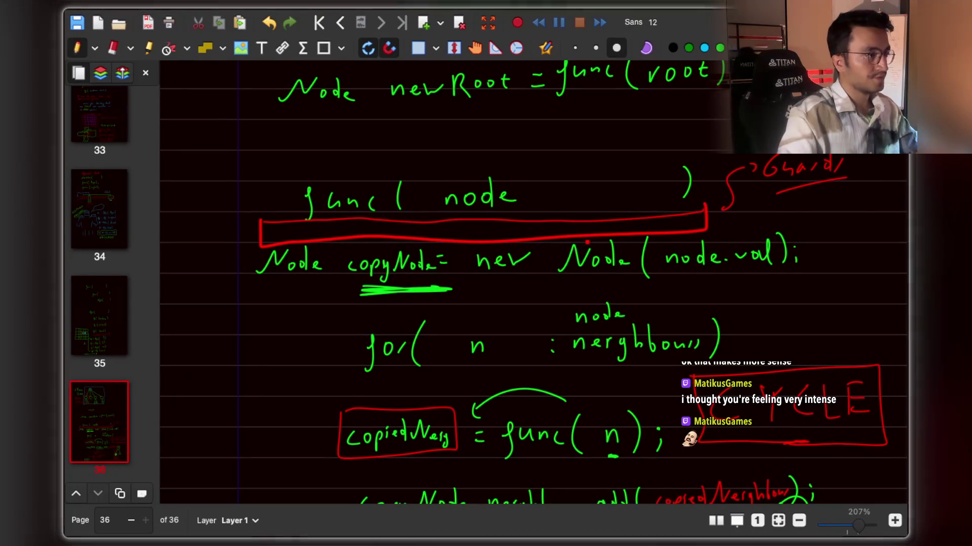
pyautogui.scroll(-3, 587, 242)
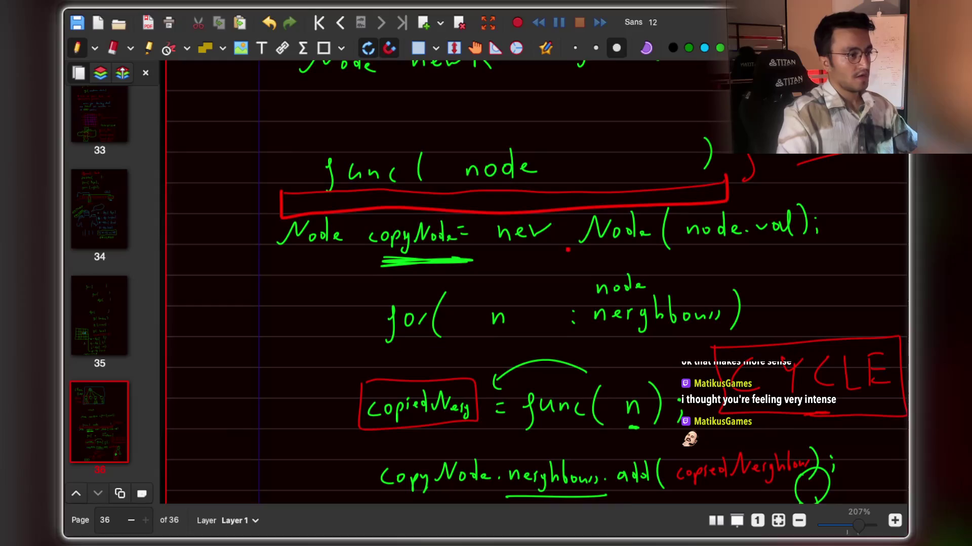
pyautogui.scroll(-5, 568, 250)
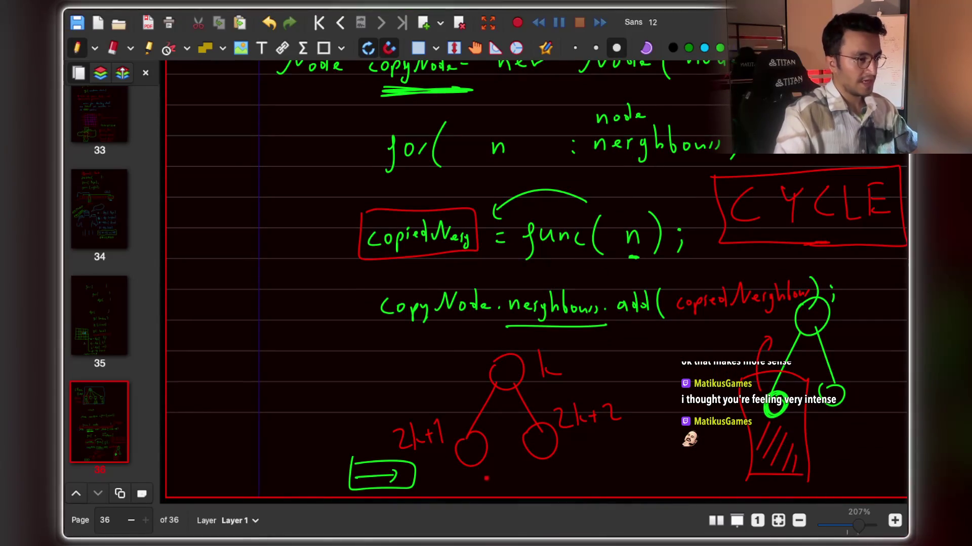
pyautogui.scroll(3, 515, 330)
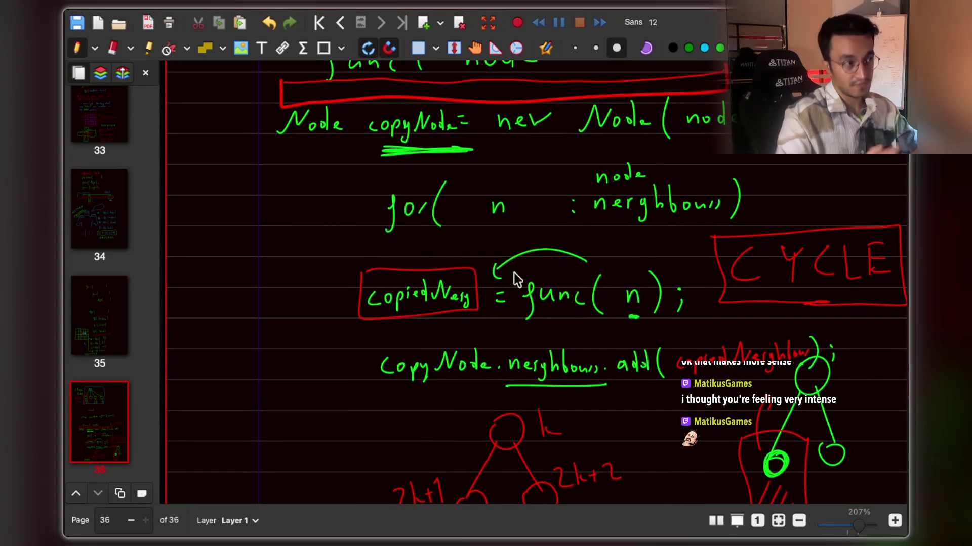
pyautogui.scroll(4, 515, 279)
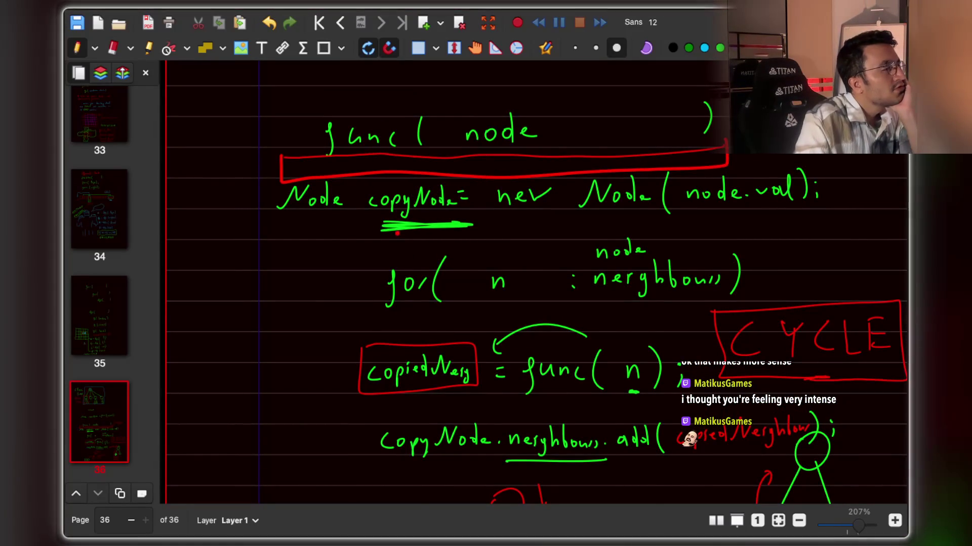
# Box copyNode on the new Node(node.val) line with a red rectangle.
pyautogui.moveTo(367, 186)
pyautogui.mouseDown()
pyautogui.moveTo(425, 232)
pyautogui.moveTo(466, 230)
pyautogui.moveTo(463, 178)
pyautogui.moveTo(368, 183)
pyautogui.mouseUp()
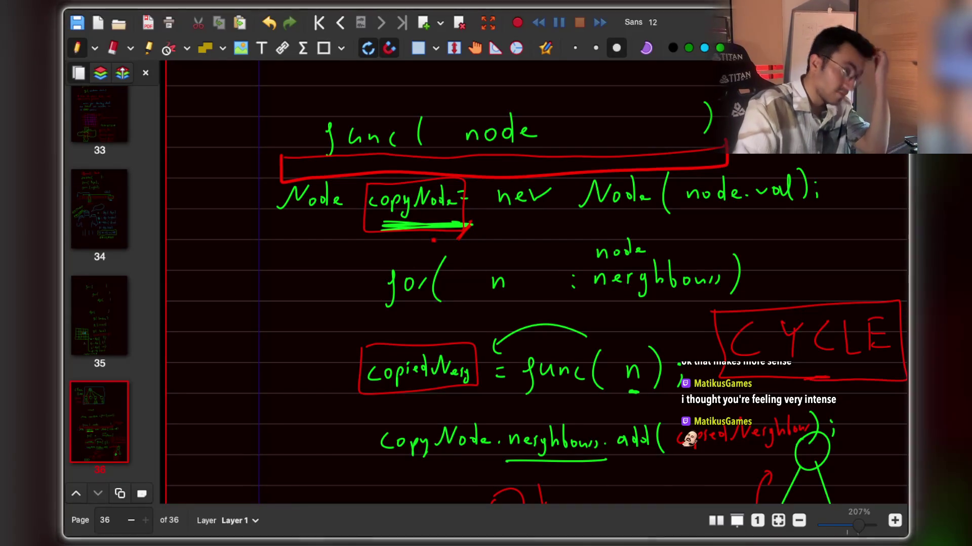
pyautogui.press('super+Tab')
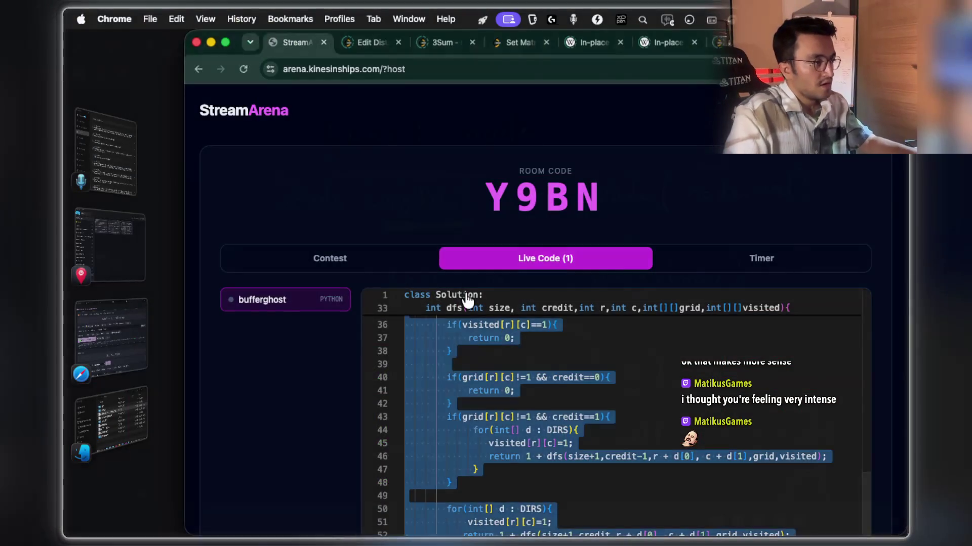
pyautogui.press('super+Tab')
pyautogui.press('super+Tab')
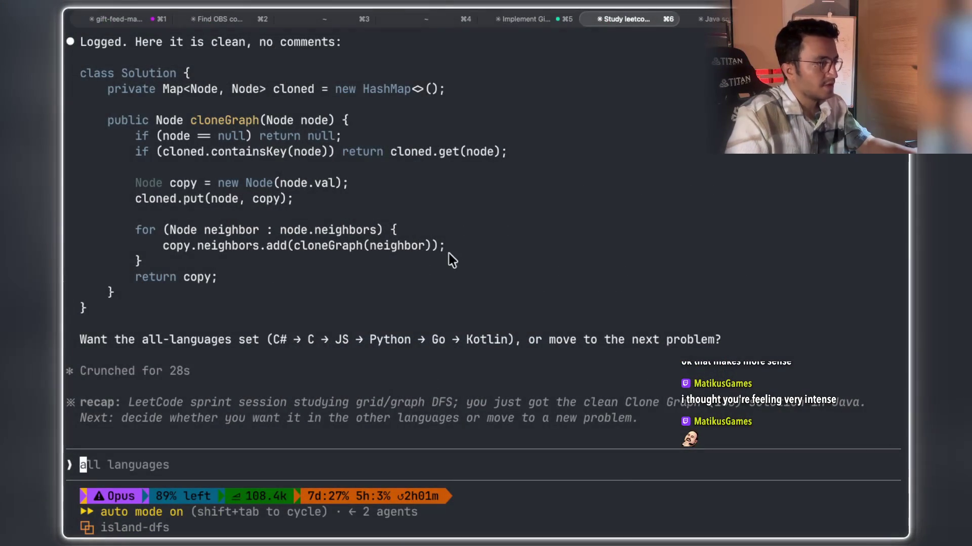
pyautogui.scroll(3, 460, 260)
pyautogui.scroll(-3, 440, 278)
pyautogui.scroll(3, 424, 293)
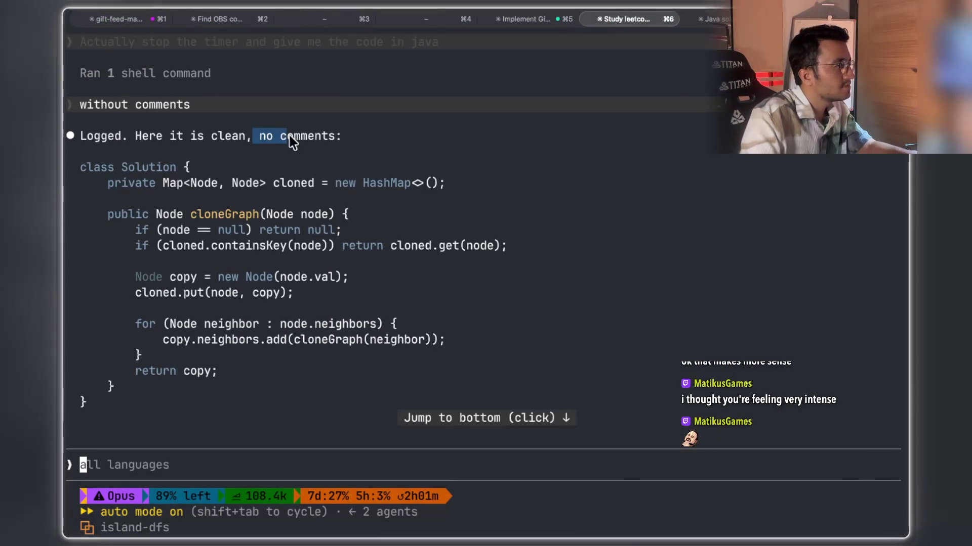
pyautogui.moveTo(301, 135); pyautogui.dragTo(301, 136)
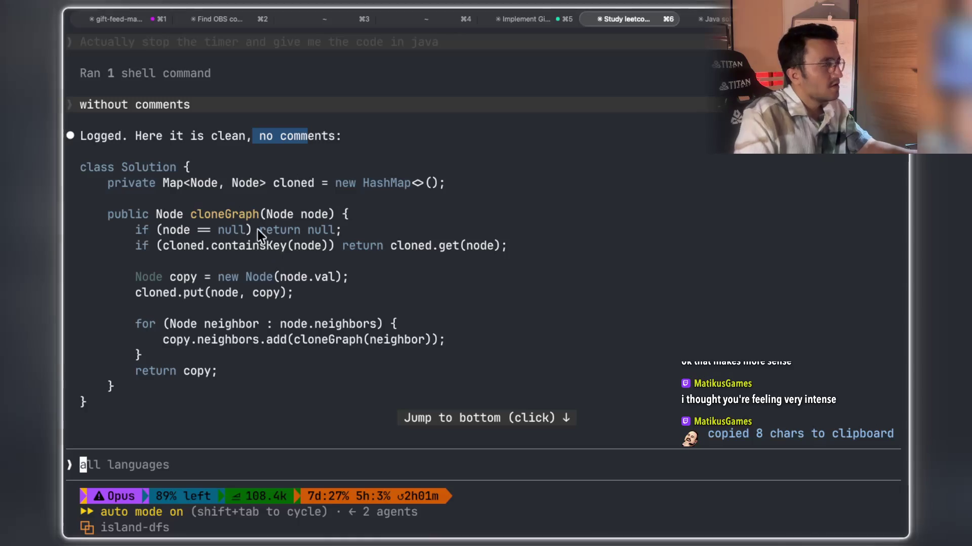
pyautogui.moveTo(136, 245); pyautogui.dragTo(160, 248)
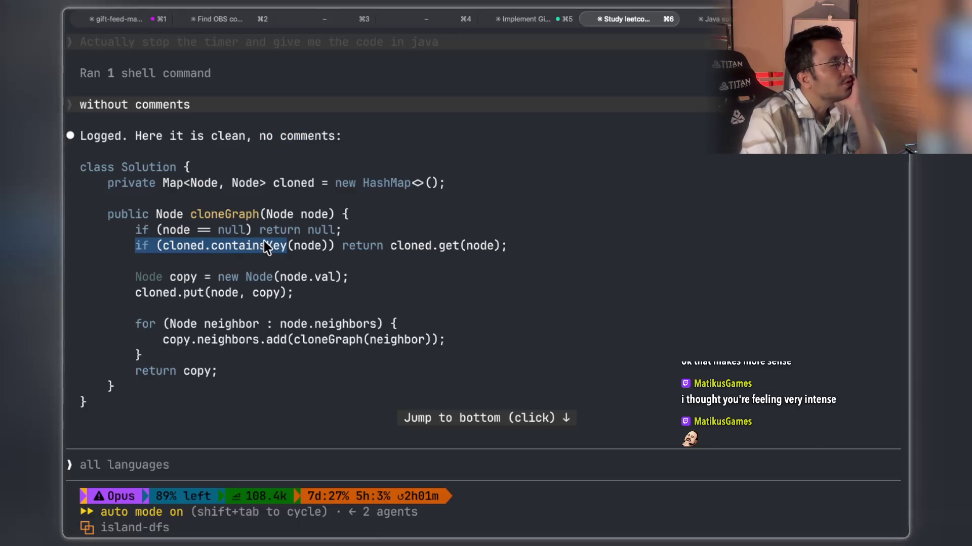
pyautogui.moveTo(264, 246); pyautogui.dragTo(264, 246)
pyautogui.click(206, 255)
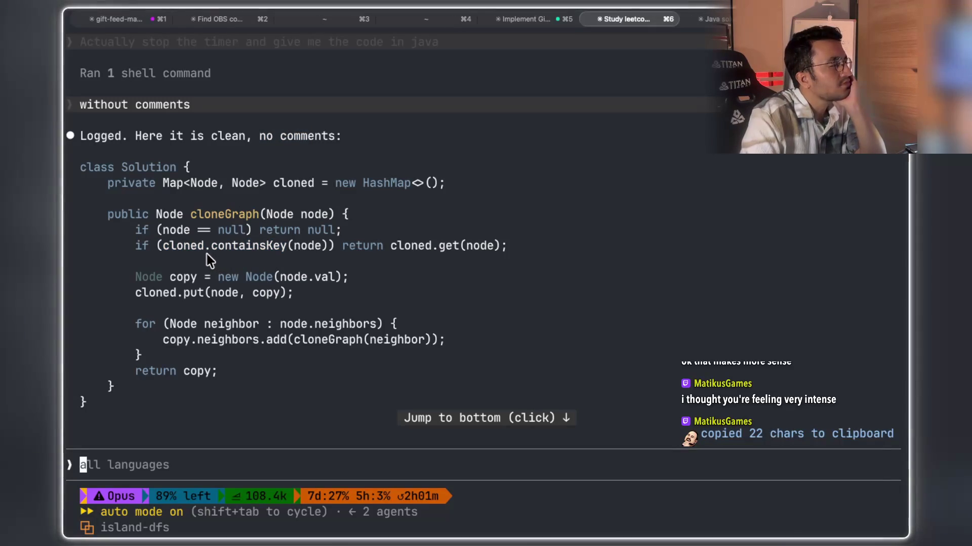
pyautogui.doubleClick(205, 247)
pyautogui.moveTo(273, 182); pyautogui.dragTo(296, 185)
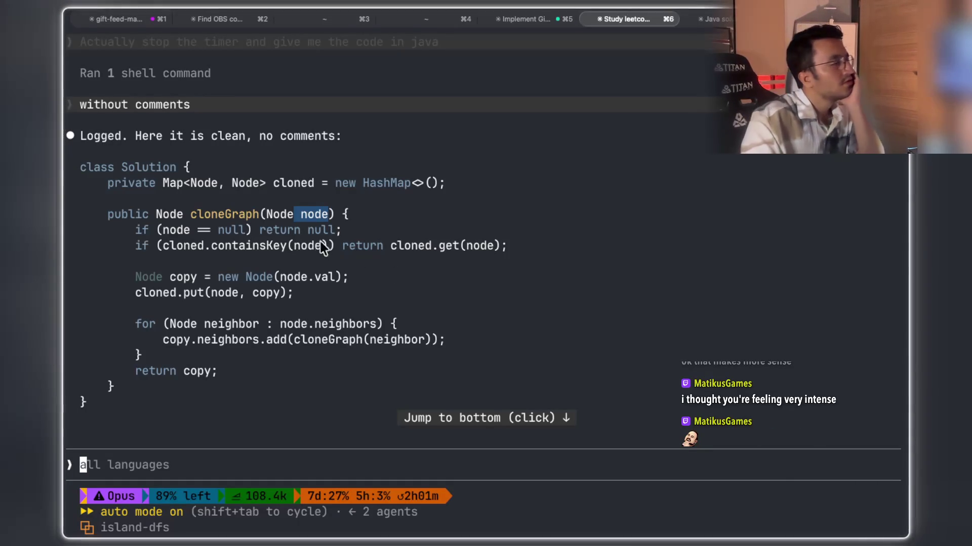
pyautogui.moveTo(287, 248); pyautogui.dragTo(331, 245)
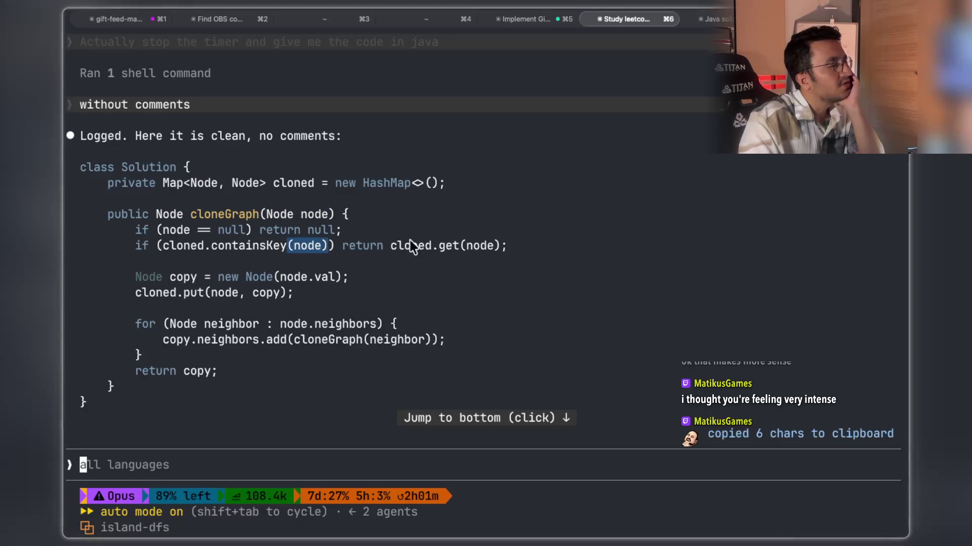
pyautogui.moveTo(484, 246); pyautogui.dragTo(494, 250)
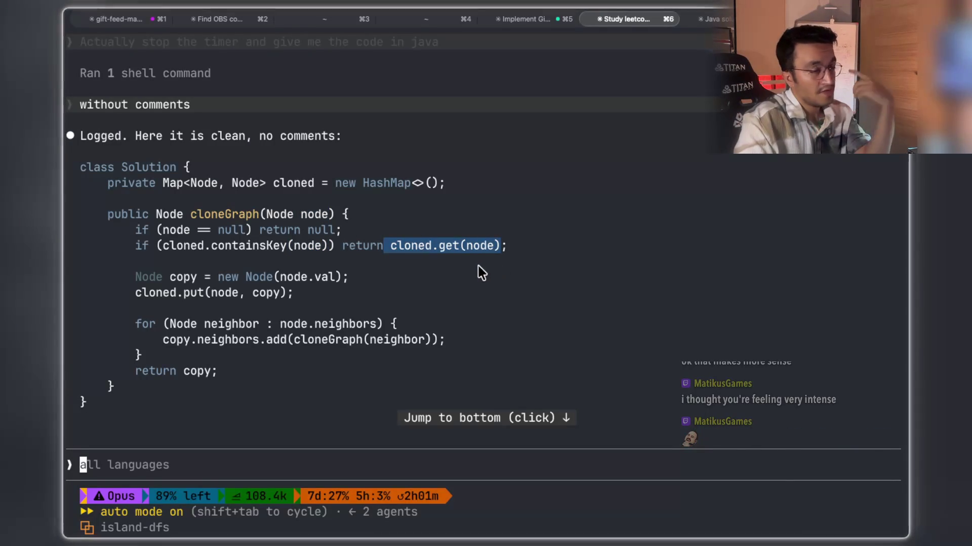
pyautogui.moveTo(333, 247); pyautogui.dragTo(259, 248)
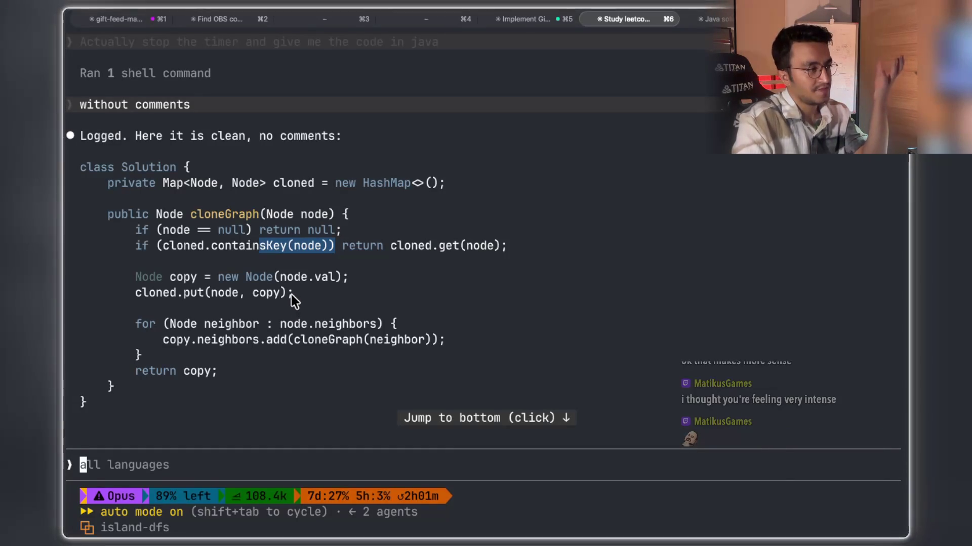
pyautogui.click(291, 293)
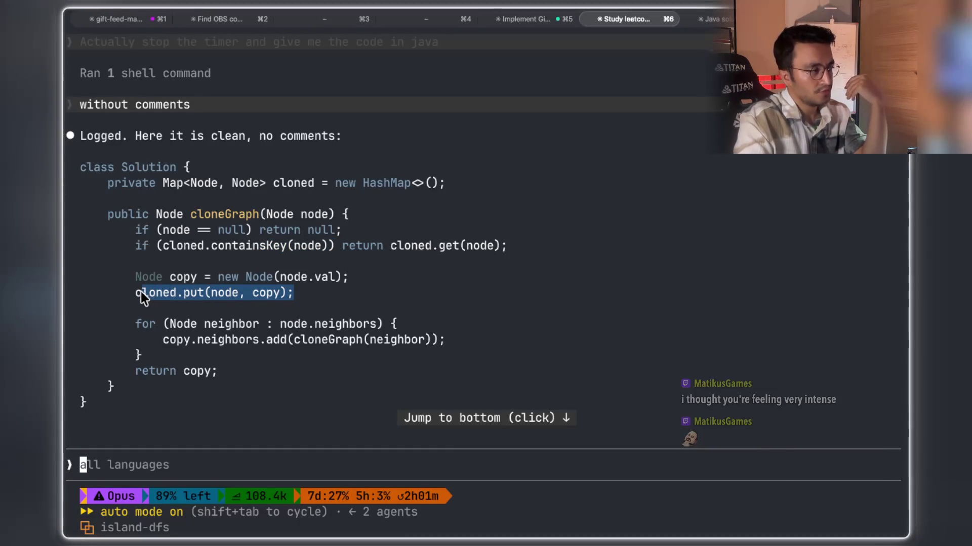
pyautogui.moveTo(141, 293); pyautogui.dragTo(141, 294)
pyautogui.click(222, 294)
pyautogui.moveTo(294, 293)
pyautogui.mouseDown()
pyautogui.moveTo(140, 294)
pyautogui.moveTo(167, 356)
pyautogui.mouseUp()
pyautogui.press('super+c')
pyautogui.click(131, 322)
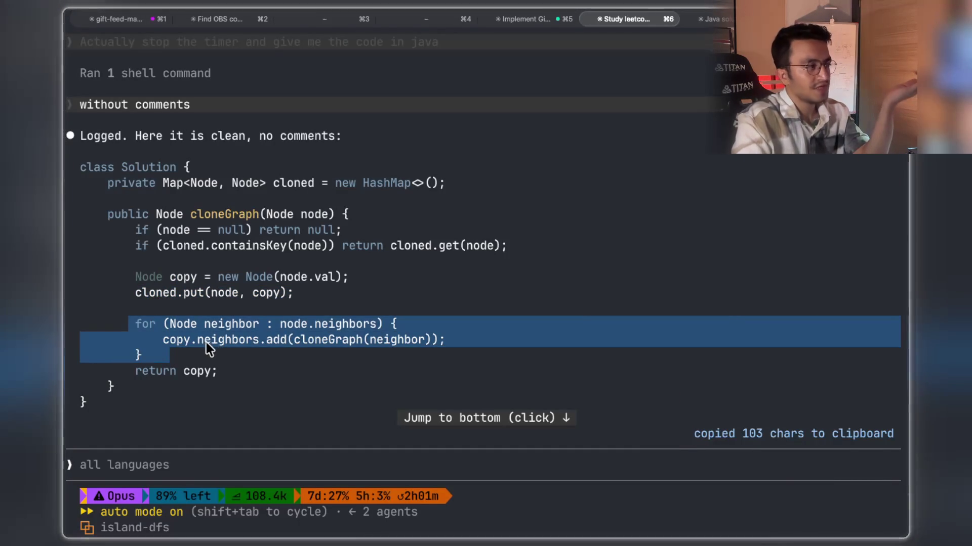
pyautogui.click(206, 342)
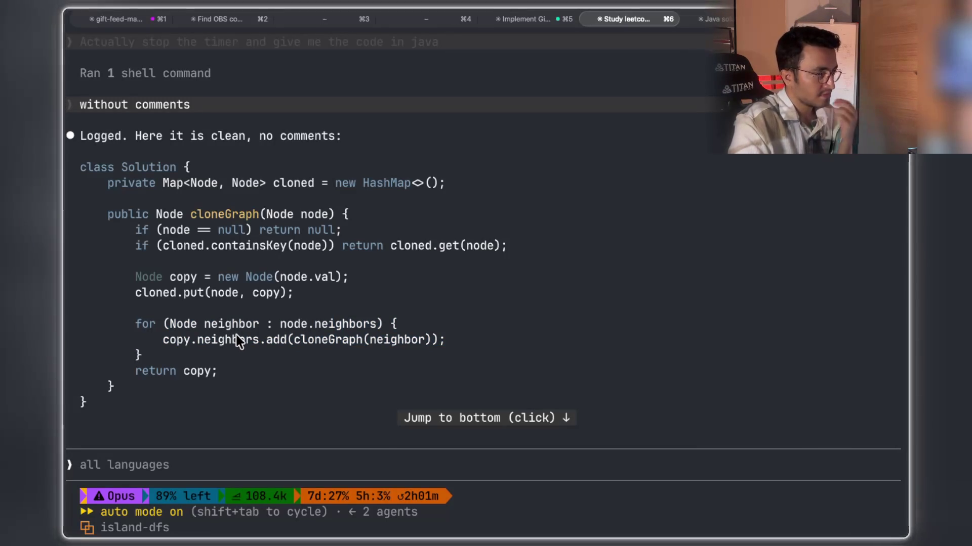
pyautogui.moveTo(132, 294); pyautogui.dragTo(296, 288)
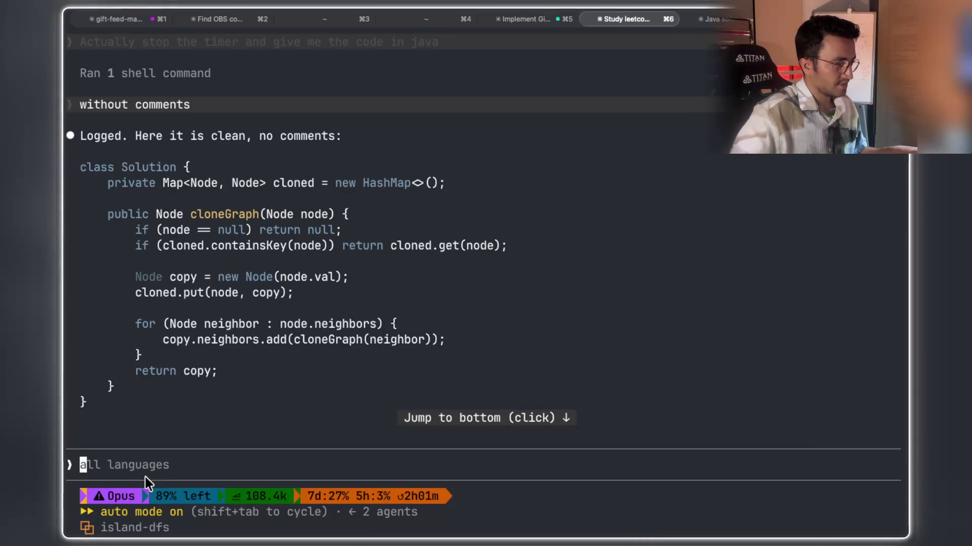
pyautogui.press('super+v')
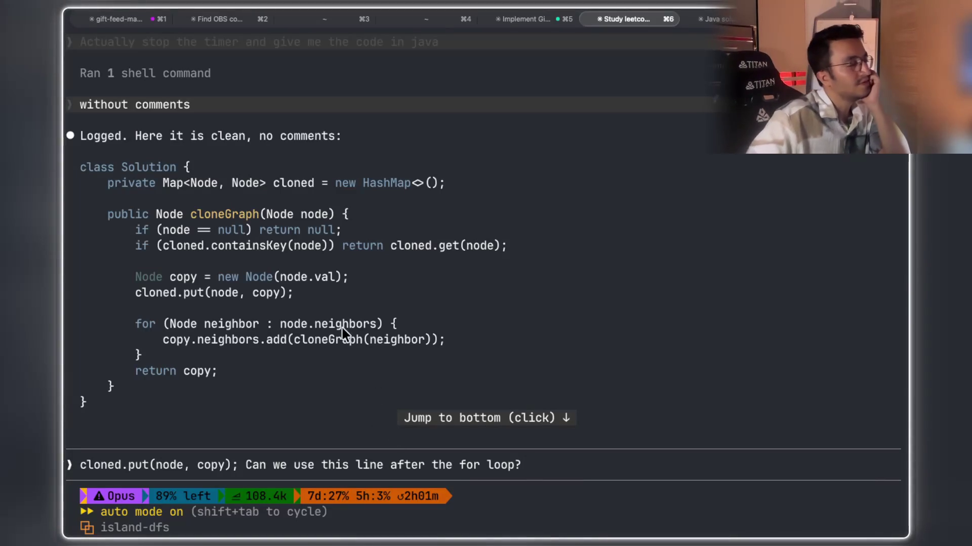
# Ask Claude whether cloned.put(node, copy); can be moved after the for loop.
pyautogui.doubleClick(329, 338)
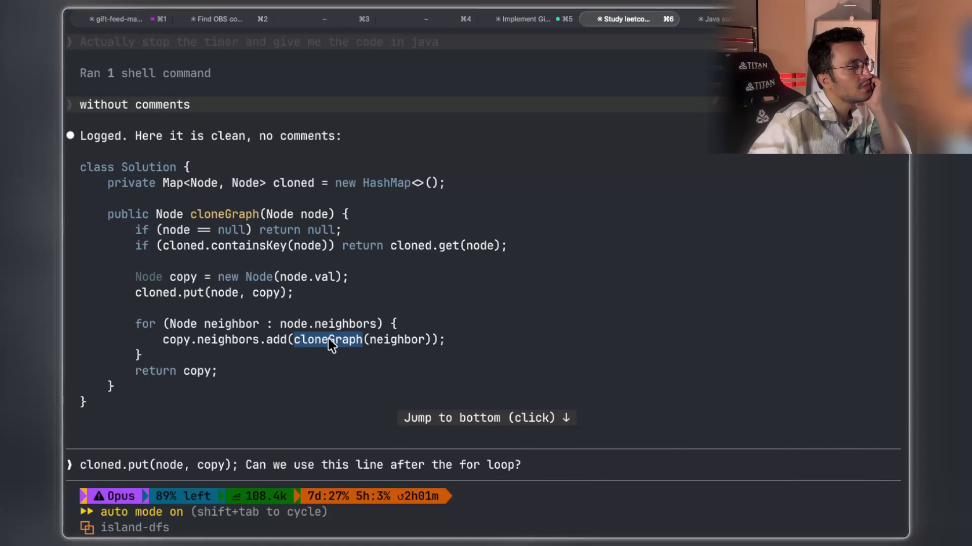
pyautogui.moveTo(132, 296); pyautogui.dragTo(350, 297)
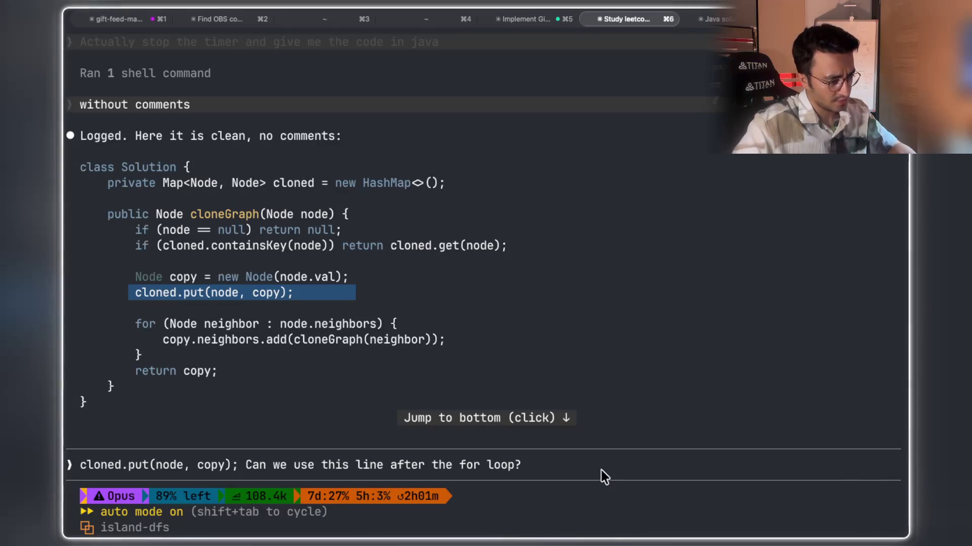
pyautogui.press('Return')
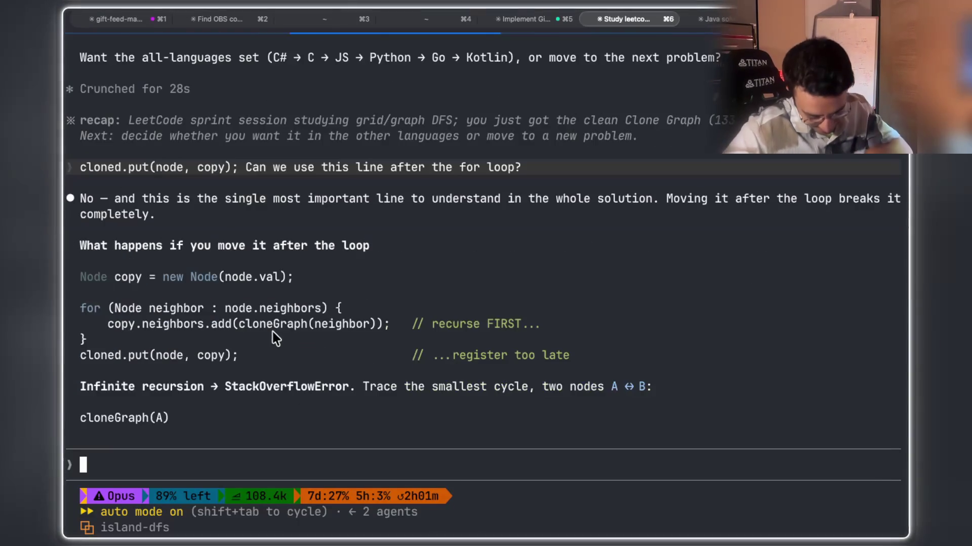
pyautogui.scroll(3, 256, 310)
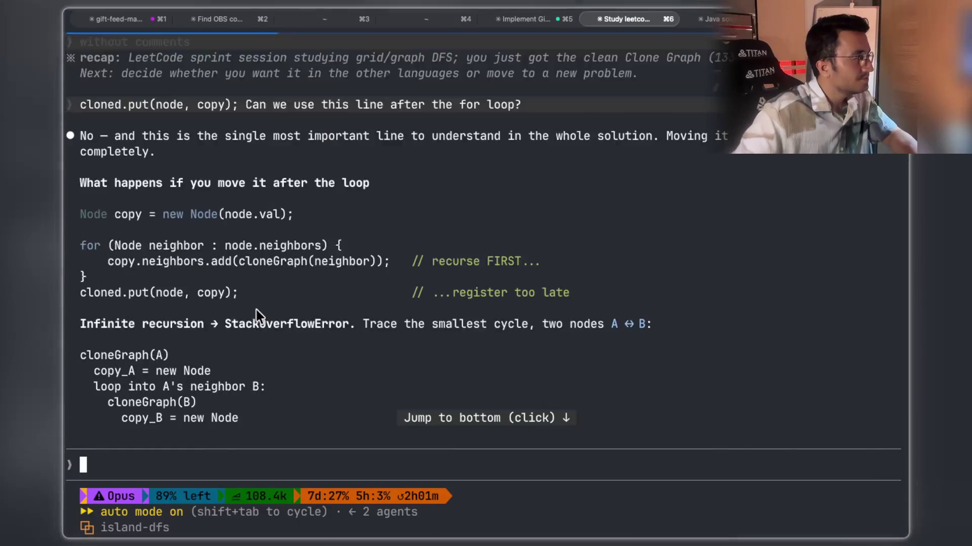
# Highlight key phrases in the answer: 'completely', 'after the loop', StackOverflowError and the cycle trace.
pyautogui.scroll(3, 256, 309)
pyautogui.moveTo(307, 183)
pyautogui.mouseDown()
pyautogui.moveTo(657, 181)
pyautogui.moveTo(748, 190)
pyautogui.moveTo(827, 218)
pyautogui.mouseUp()
pyautogui.click(678, 185)
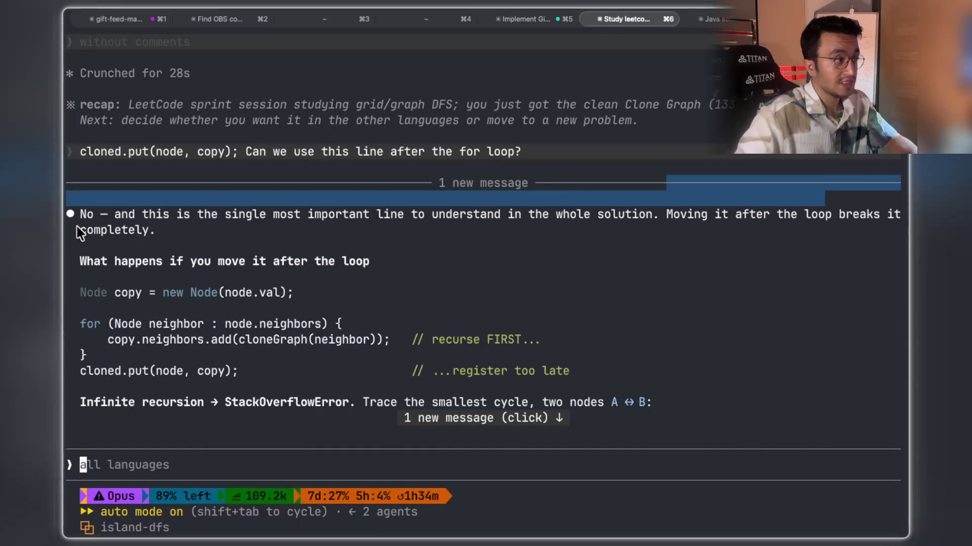
pyautogui.doubleClick(101, 231)
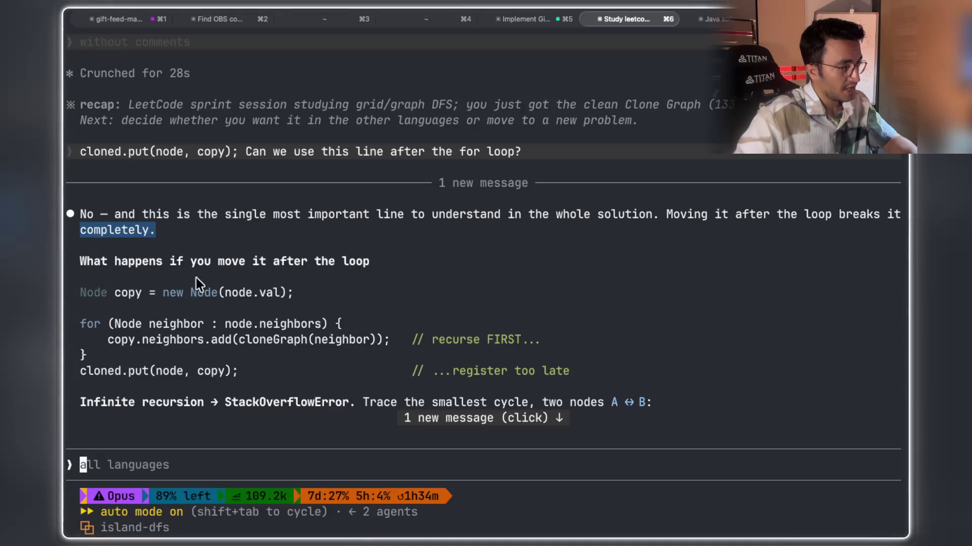
pyautogui.moveTo(273, 262); pyautogui.dragTo(389, 262)
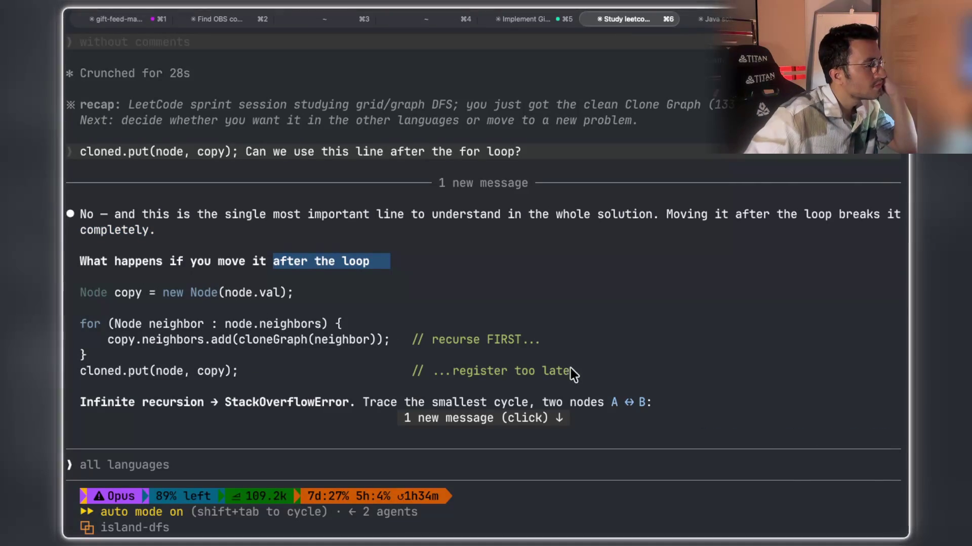
pyautogui.moveTo(563, 370); pyautogui.dragTo(453, 366)
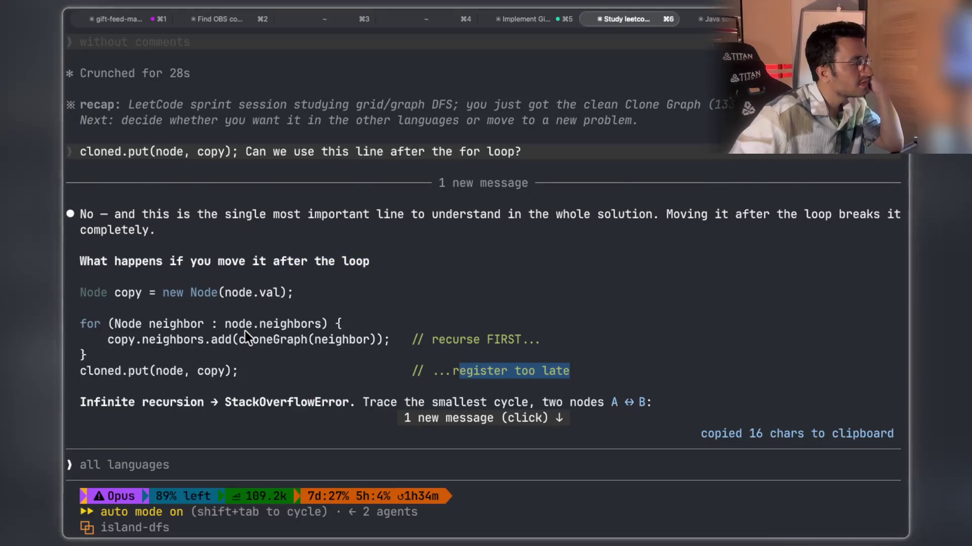
pyautogui.moveTo(226, 372); pyautogui.dragTo(523, 375)
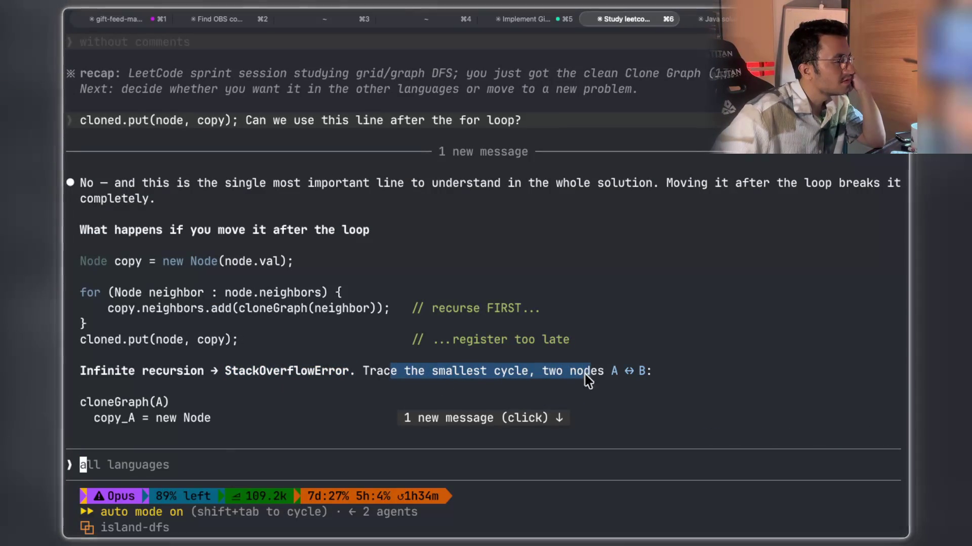
pyautogui.moveTo(609, 371); pyautogui.dragTo(648, 374)
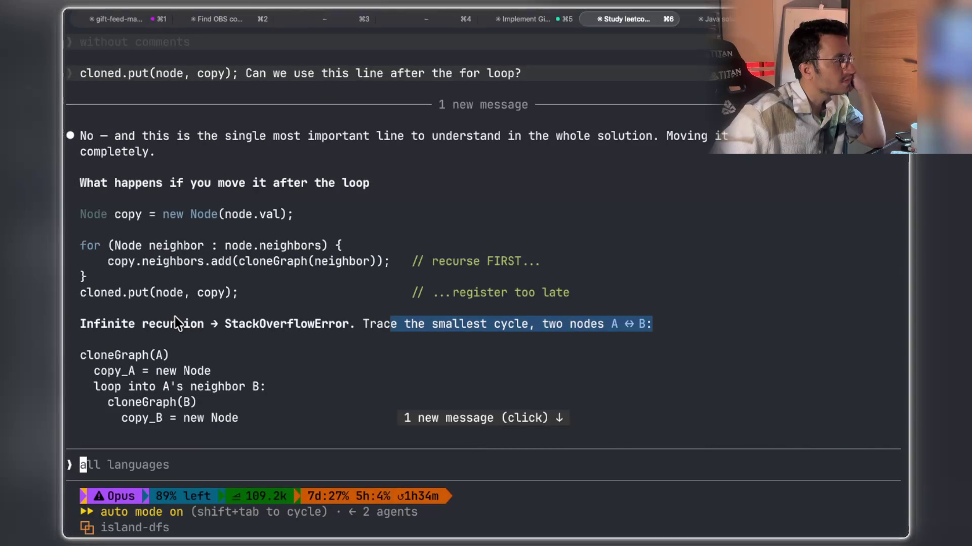
# Capture a screenshot of the infinite-recursion explanation.
pyautogui.click(176, 323)
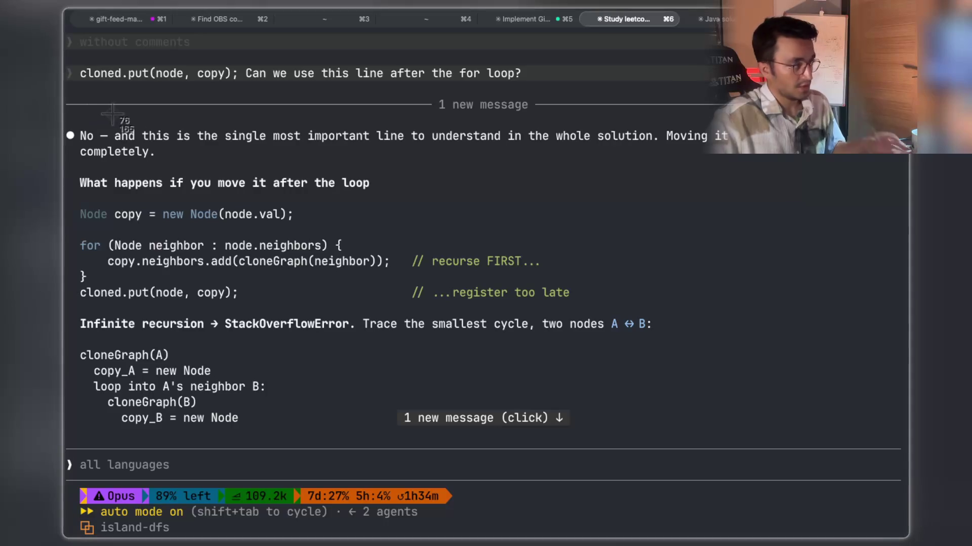
pyautogui.moveTo(79, 117)
pyautogui.mouseDown()
pyautogui.moveTo(709, 501)
pyautogui.moveTo(736, 354)
pyautogui.moveTo(708, 437)
pyautogui.moveTo(698, 434)
pyautogui.mouseUp()
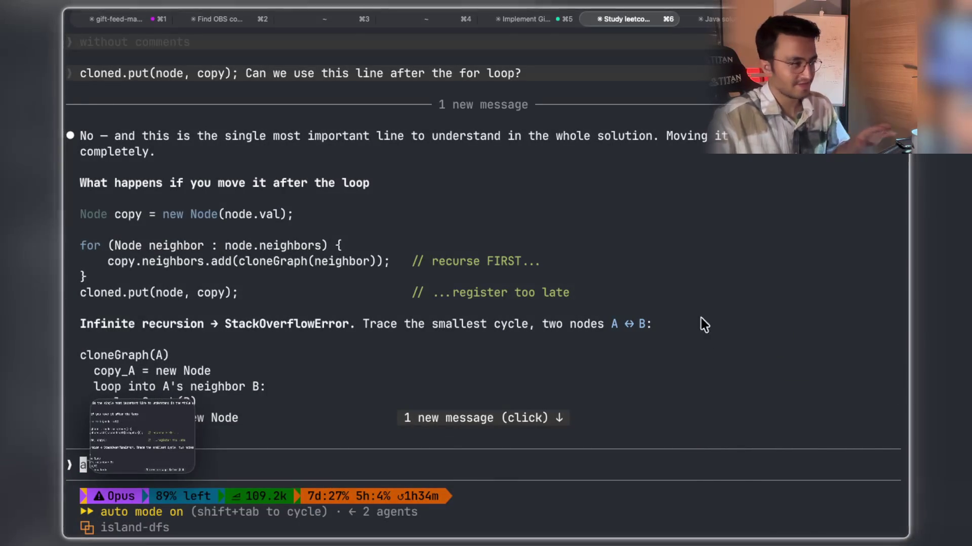
pyautogui.press('super+Tab')
# Paste the recursion screenshot into Clone Graph's images and preview it full size.
pyautogui.scroll(-3, 438, 446)
pyautogui.press('super+v')
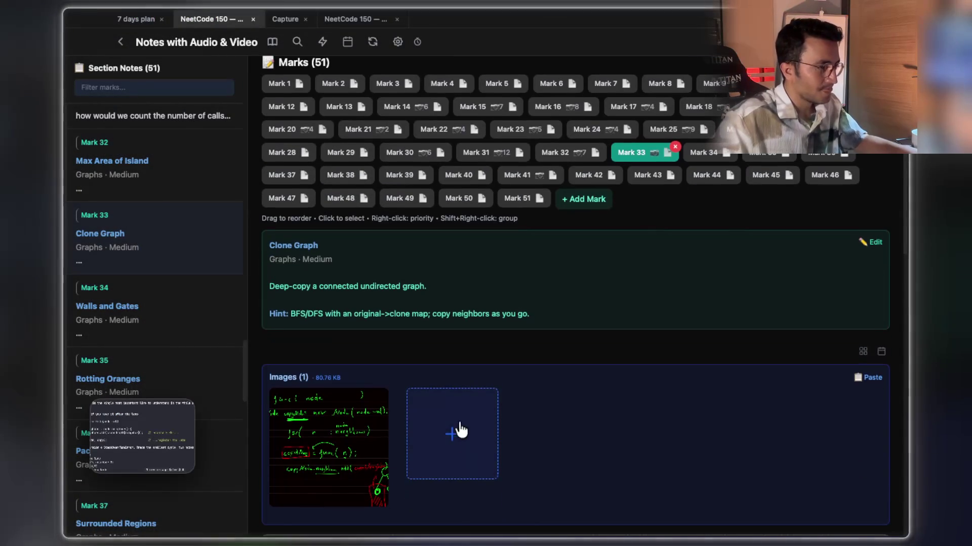
pyautogui.click(433, 425)
pyautogui.click(800, 244)
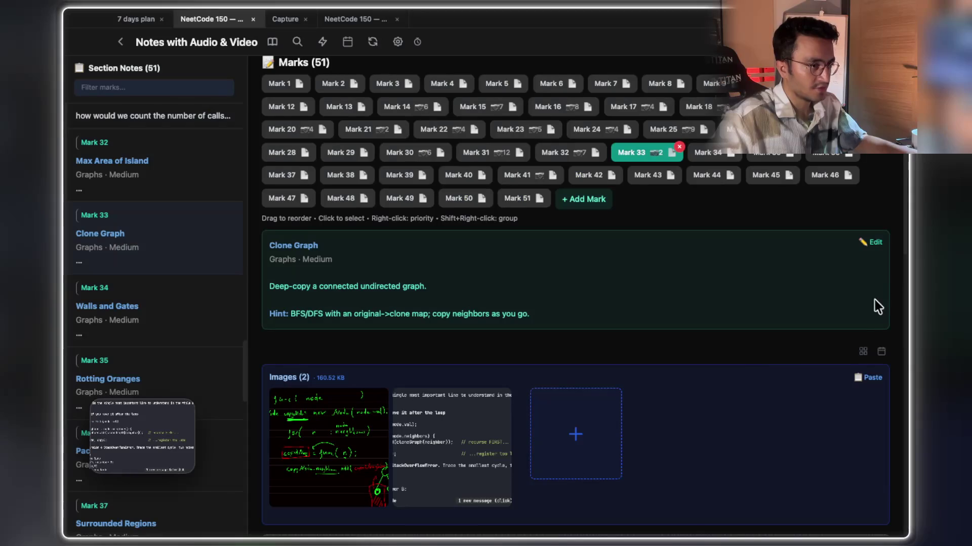
# Caption the new screenshot 'i should understand this'.
pyautogui.rightClick(416, 440)
pyautogui.click(430, 448)
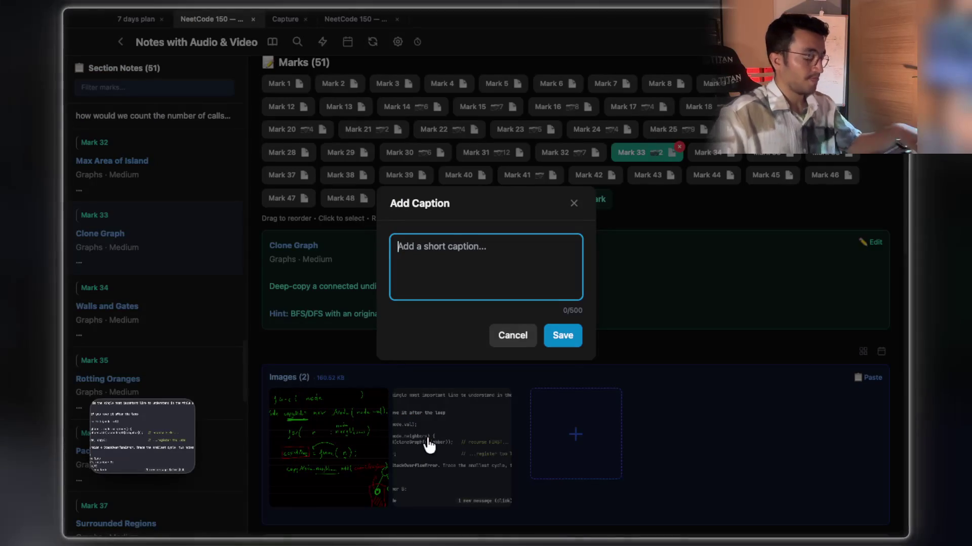
pyautogui.write('i should understand t')
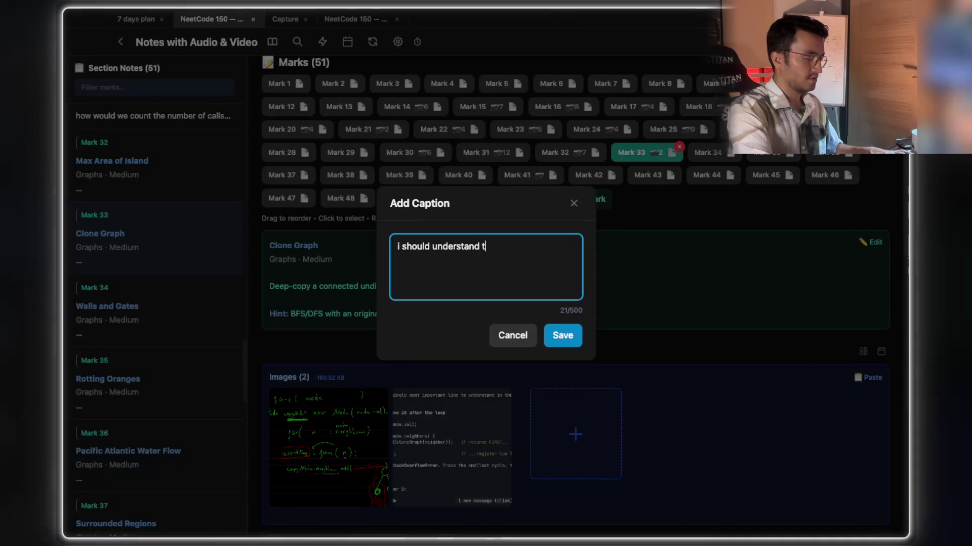
pyautogui.press('BackSpace')
pyautogui.press('BackSpace')
pyautogui.write('is')
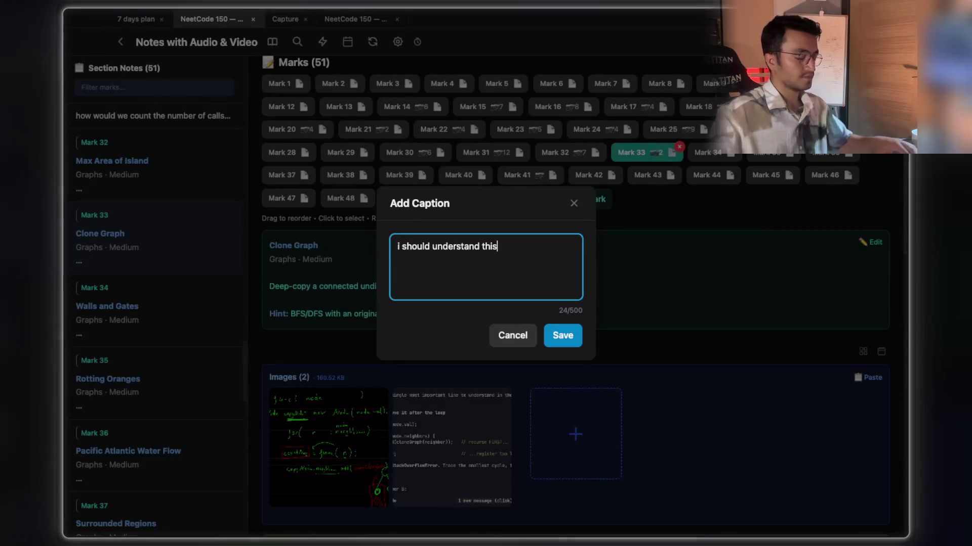
pyautogui.click(555, 344)
pyautogui.press('super+Tab')
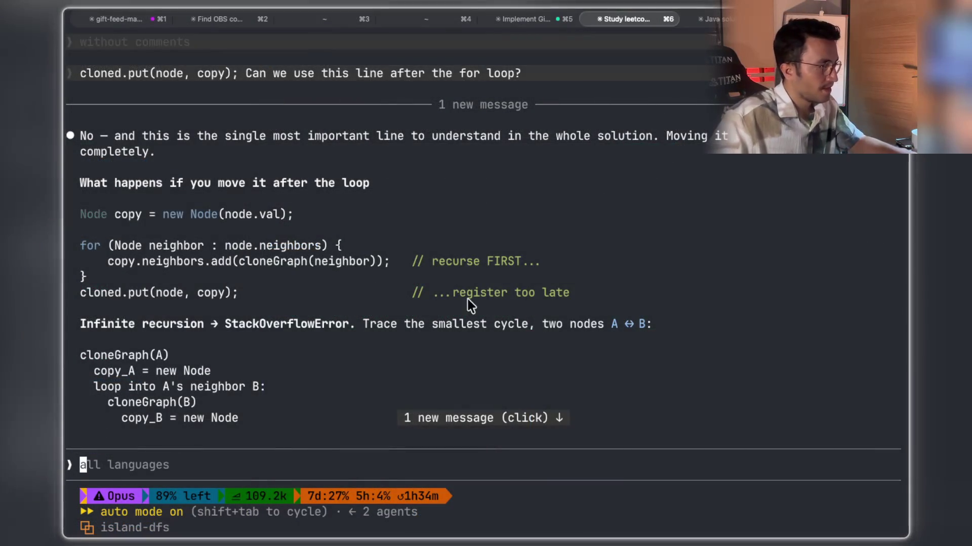
# Select the containsKey guard, put-after-the-loop and node-not-in-map phrases of the explanation.
pyautogui.scroll(-3, 450, 306)
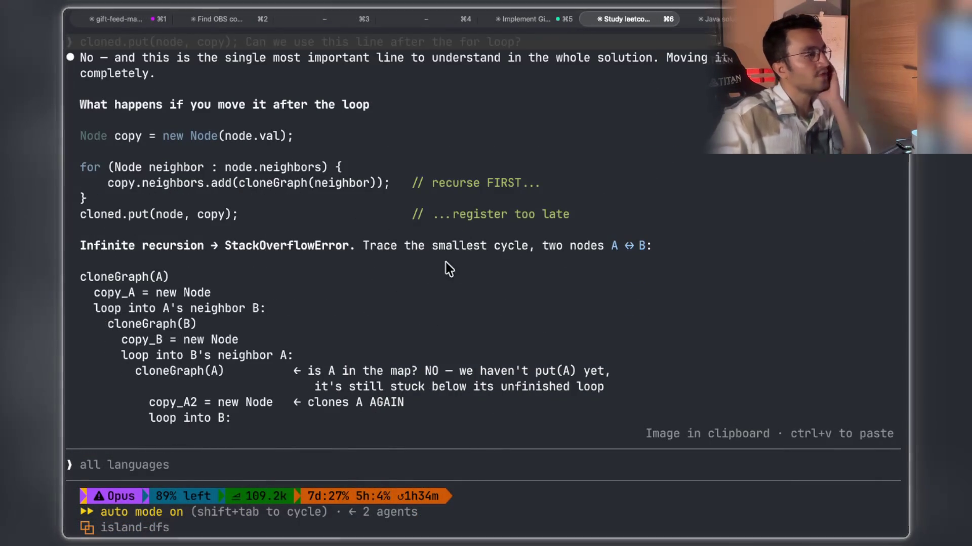
pyautogui.doubleClick(516, 246)
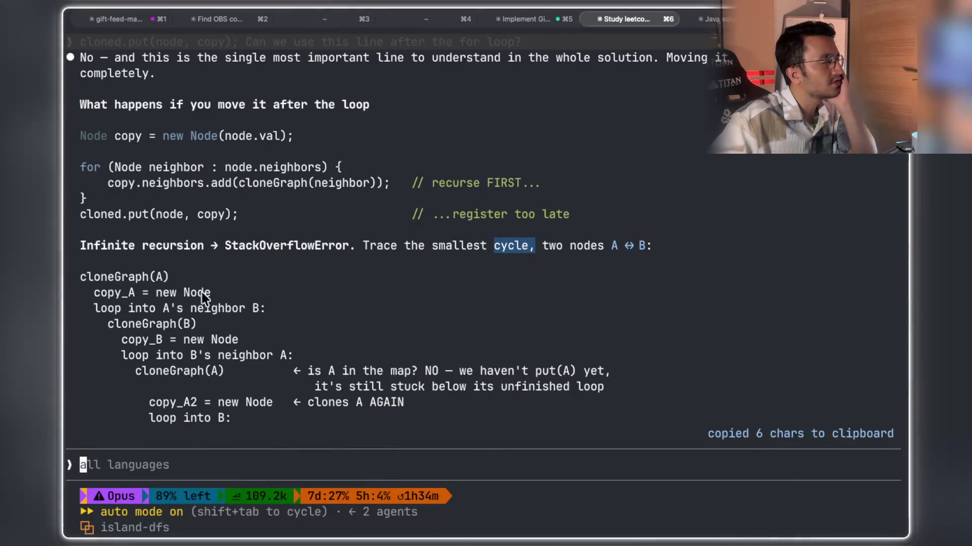
pyautogui.scroll(-5, 201, 297)
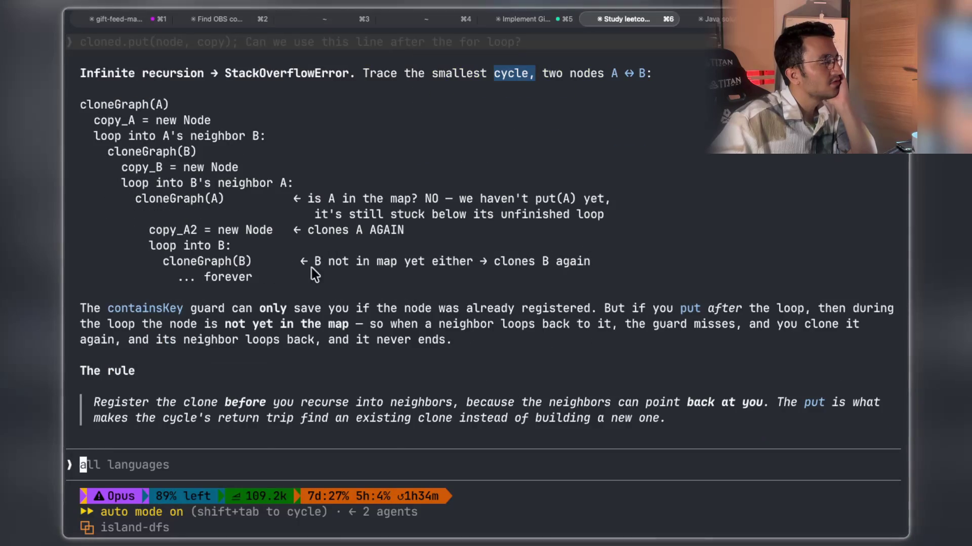
pyautogui.click(104, 309)
pyautogui.moveTo(174, 312); pyautogui.dragTo(588, 308)
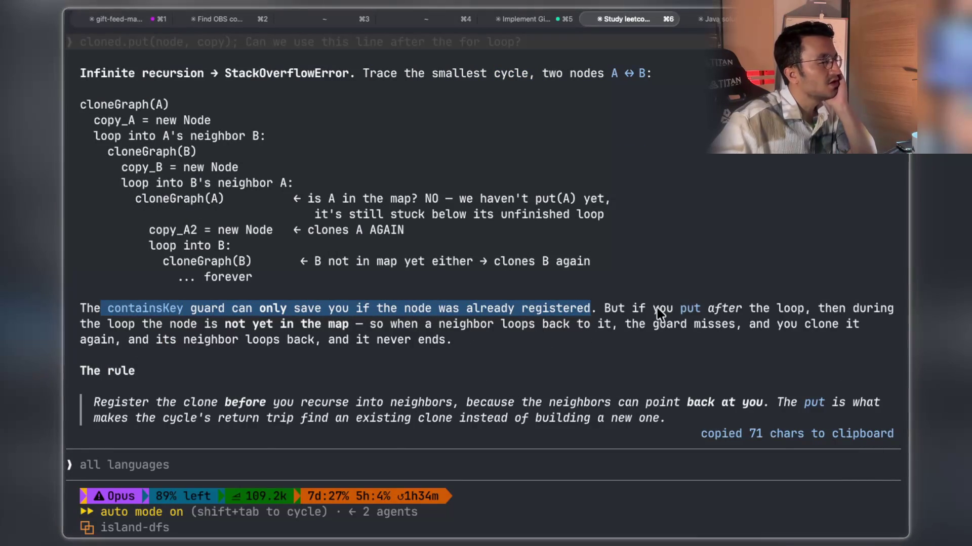
pyautogui.moveTo(651, 310)
pyautogui.mouseDown()
pyautogui.moveTo(854, 327)
pyautogui.moveTo(858, 313)
pyautogui.mouseUp()
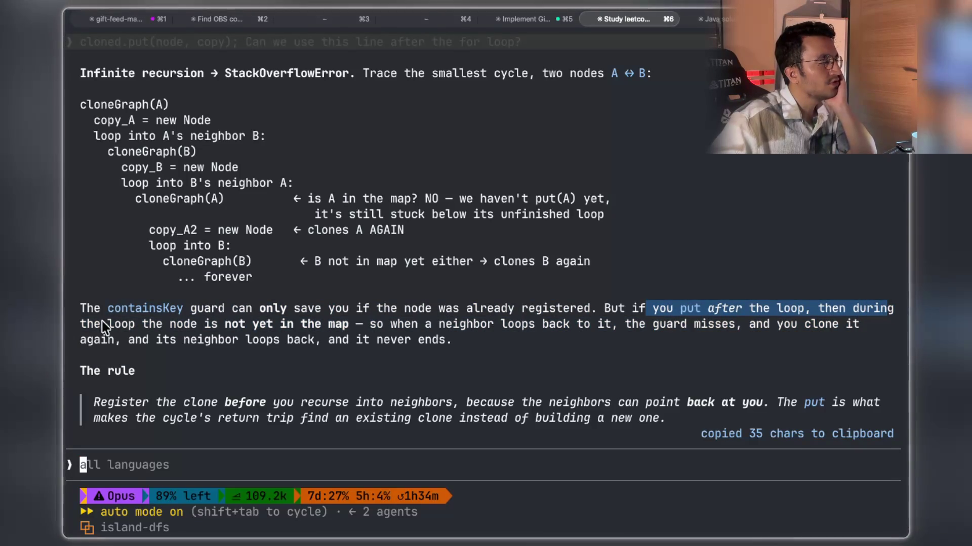
pyautogui.moveTo(143, 324)
pyautogui.mouseDown()
pyautogui.moveTo(660, 335)
pyautogui.moveTo(887, 326)
pyautogui.mouseUp()
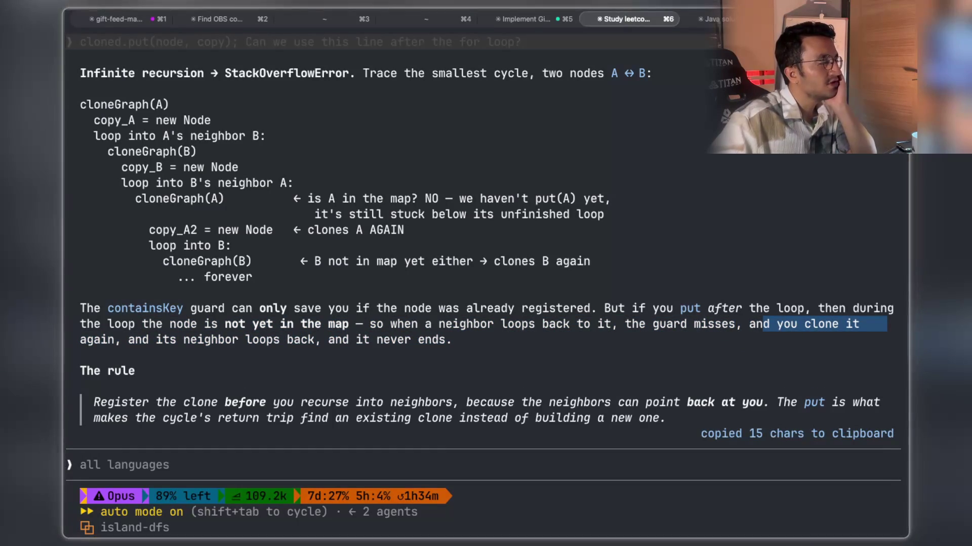
pyautogui.moveTo(124, 339); pyautogui.dragTo(280, 339)
# Select the rule sentence, the cycle's return-trip phrase and the words 'existing clone'.
pyautogui.scroll(-1, 463, 324)
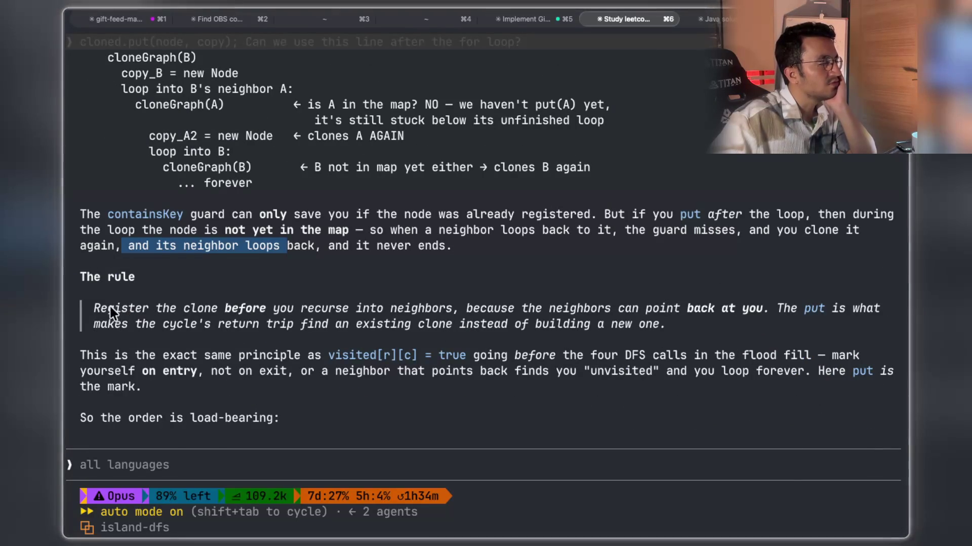
pyautogui.moveTo(96, 308); pyautogui.dragTo(293, 311)
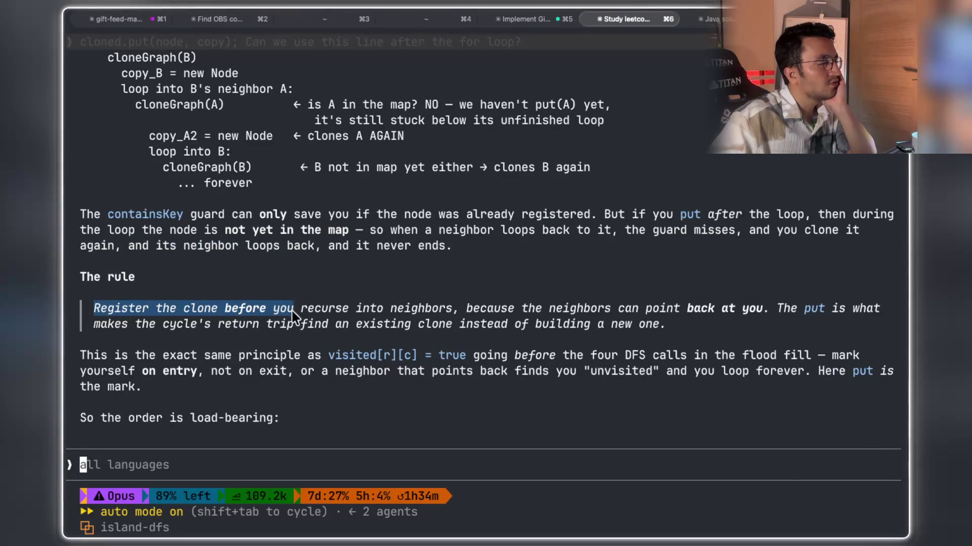
pyautogui.moveTo(355, 312)
pyautogui.mouseDown()
pyautogui.moveTo(597, 312)
pyautogui.moveTo(628, 324)
pyautogui.moveTo(763, 314)
pyautogui.moveTo(687, 308)
pyautogui.mouseUp()
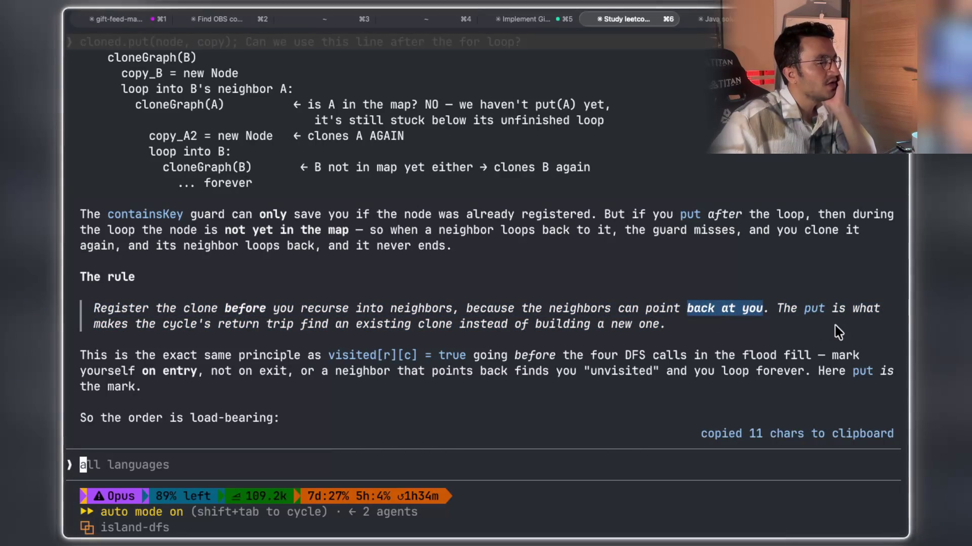
pyautogui.moveTo(137, 324); pyautogui.dragTo(594, 329)
pyautogui.moveTo(643, 328); pyautogui.dragTo(643, 328)
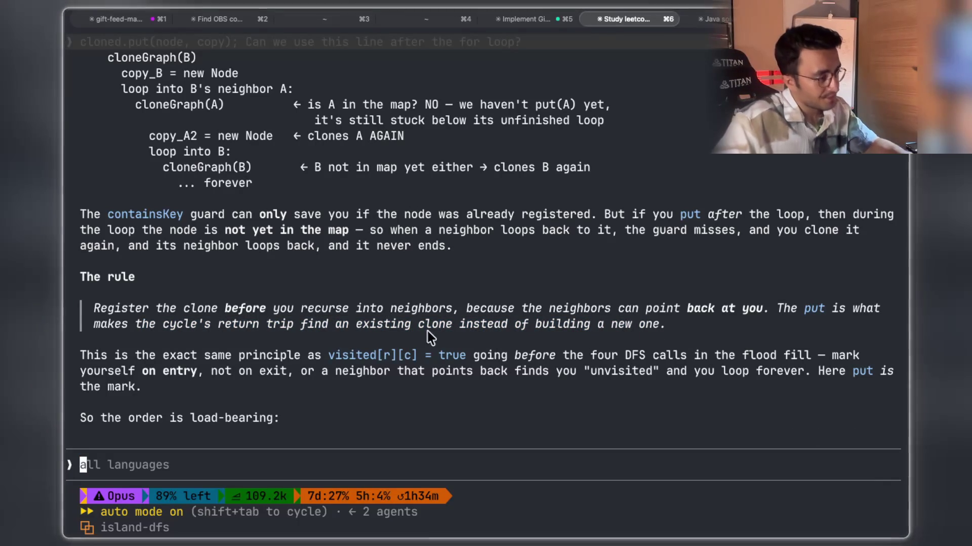
pyautogui.moveTo(453, 325); pyautogui.dragTo(351, 320)
pyautogui.press('super+Tab')
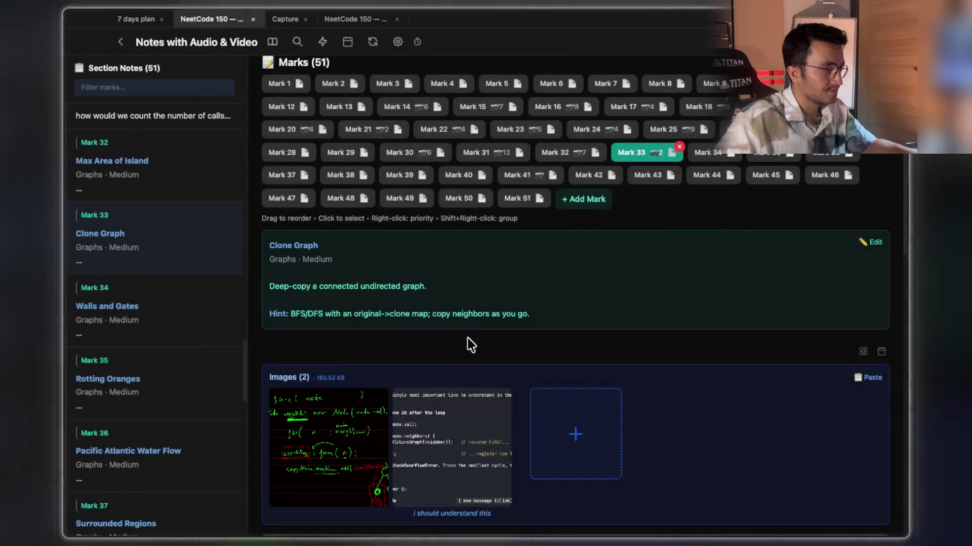
# Screenshot the clean Java cloneGraph code in the Claude Code terminal.
pyautogui.click(449, 455)
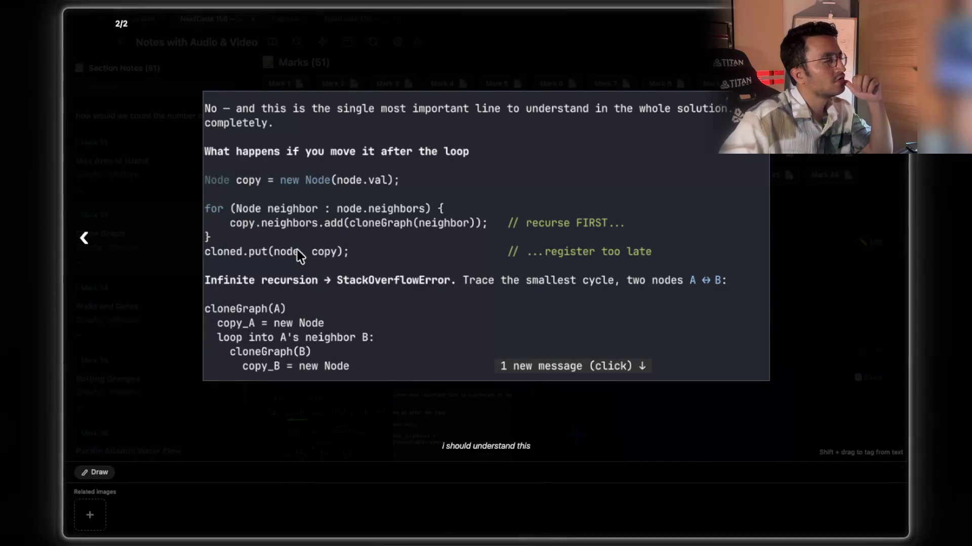
pyautogui.press('super+Tab')
pyautogui.scroll(3, 397, 268)
pyautogui.scroll(6, 396, 271)
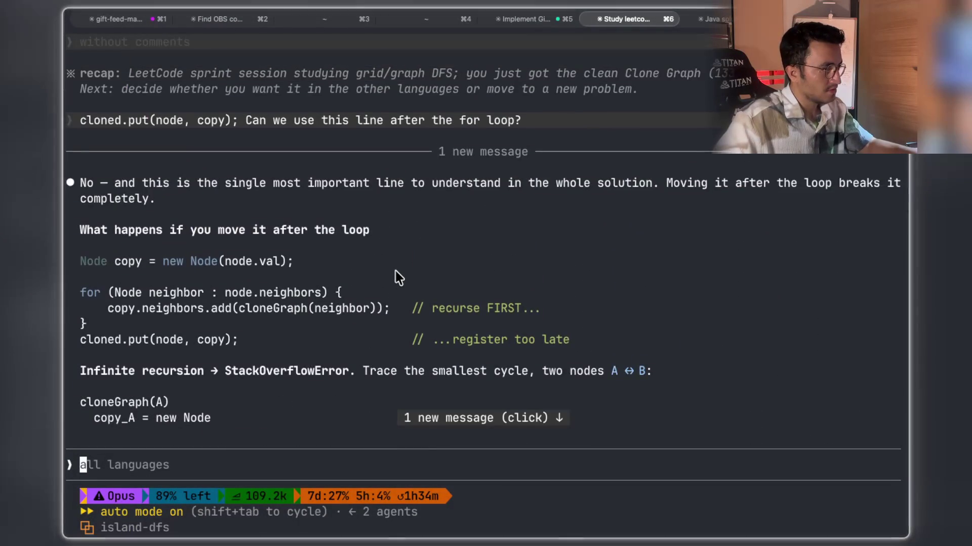
pyautogui.scroll(10, 395, 271)
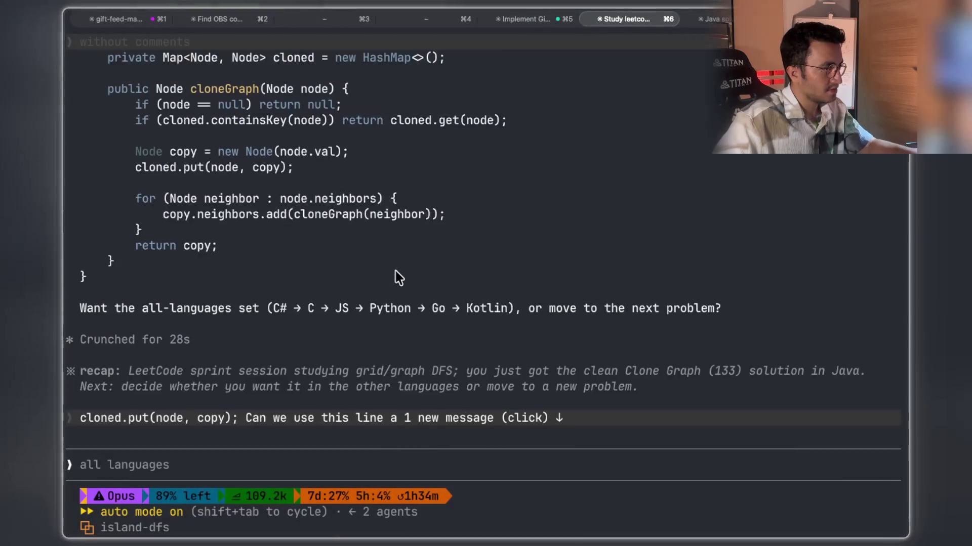
pyautogui.scroll(1, 395, 272)
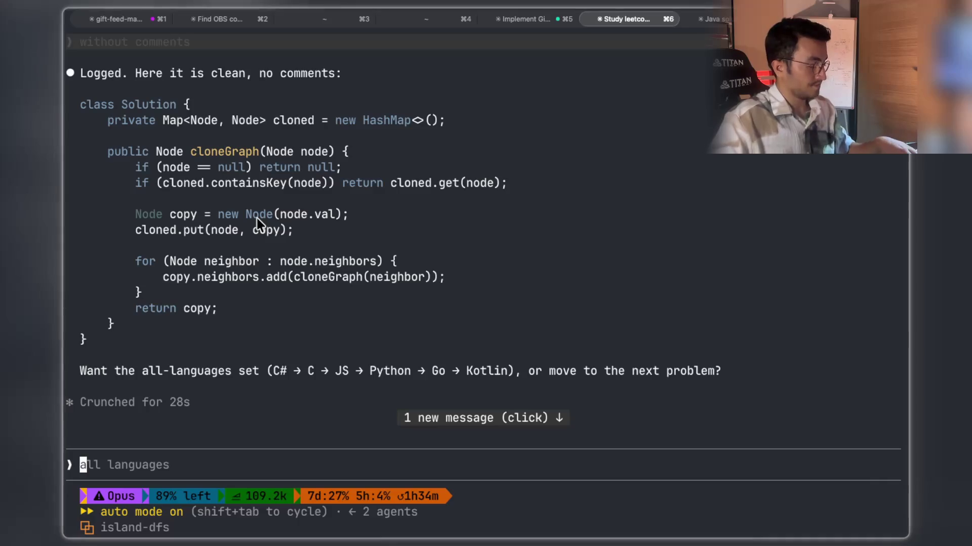
pyautogui.press('super+shift+4')
pyautogui.moveTo(73, 91)
pyautogui.mouseDown()
pyautogui.moveTo(544, 394)
pyautogui.moveTo(554, 340)
pyautogui.moveTo(504, 349)
pyautogui.mouseUp()
# Add the code screenshot as the Clone Graph note's third image, then return to Claude Code.
pyautogui.press('super+Tab')
pyautogui.click(706, 418)
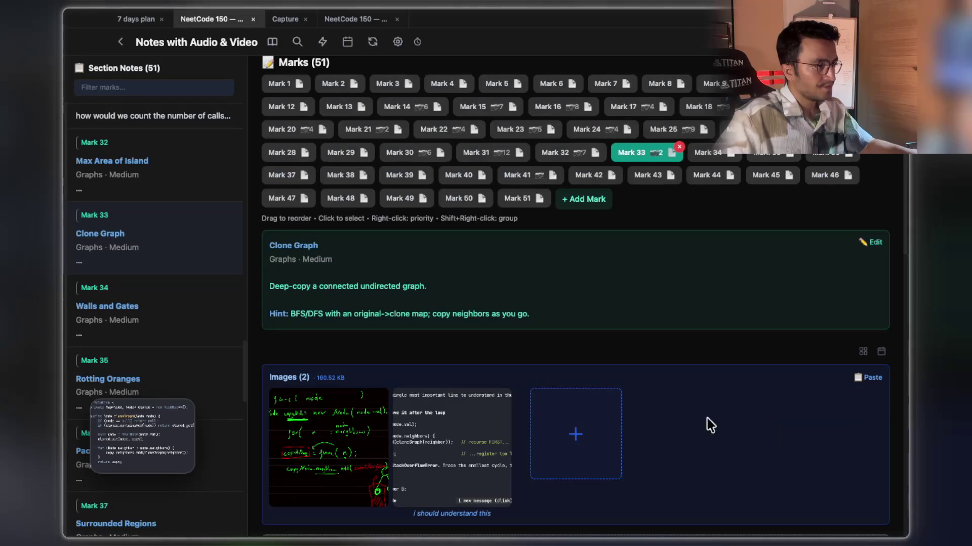
pyautogui.click(572, 434)
pyautogui.click(440, 434)
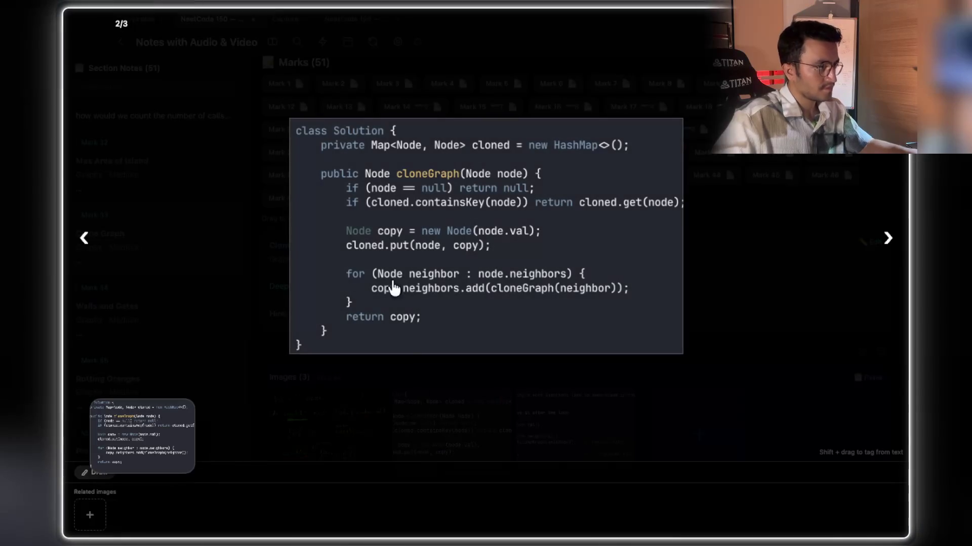
pyautogui.scroll(3, 435, 238)
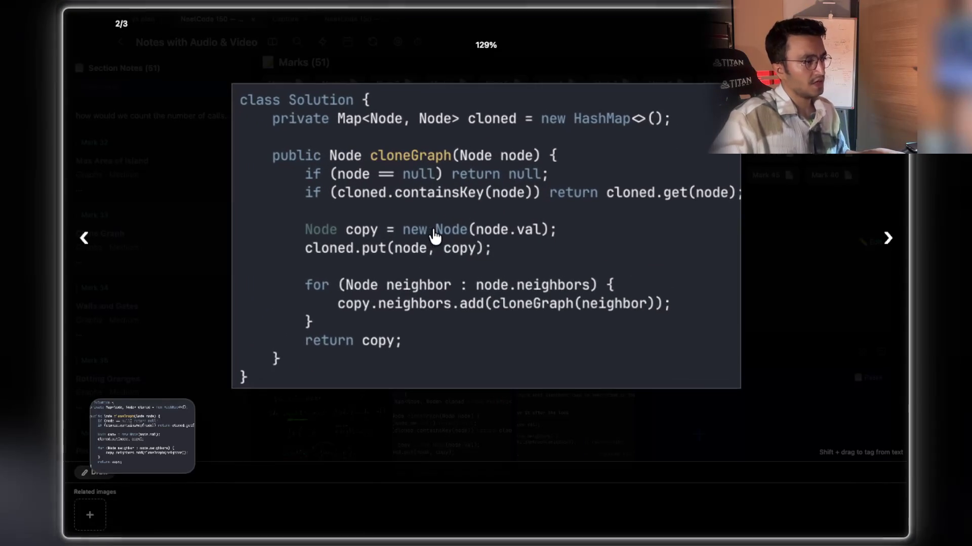
pyautogui.scroll(1, 435, 237)
pyautogui.press('super+Tab')
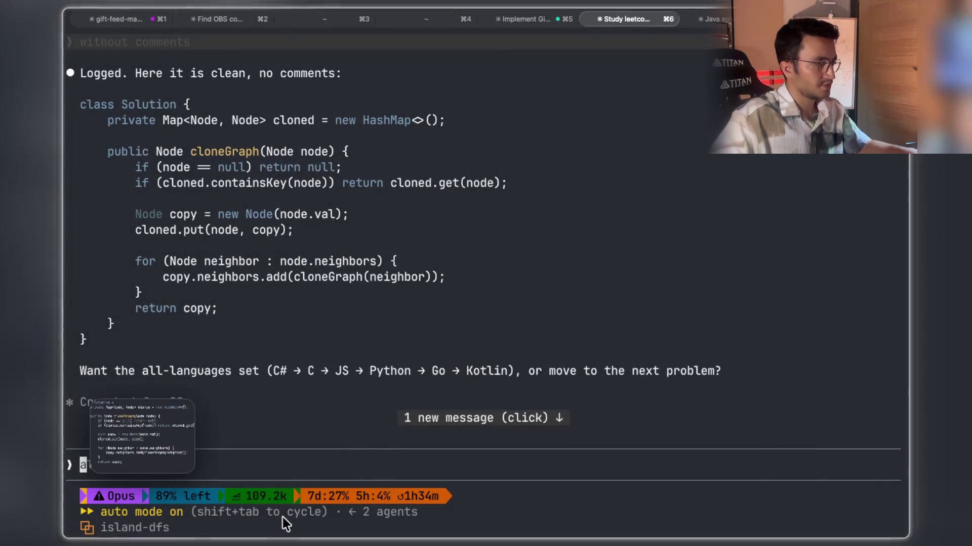
pyautogui.press('fn')
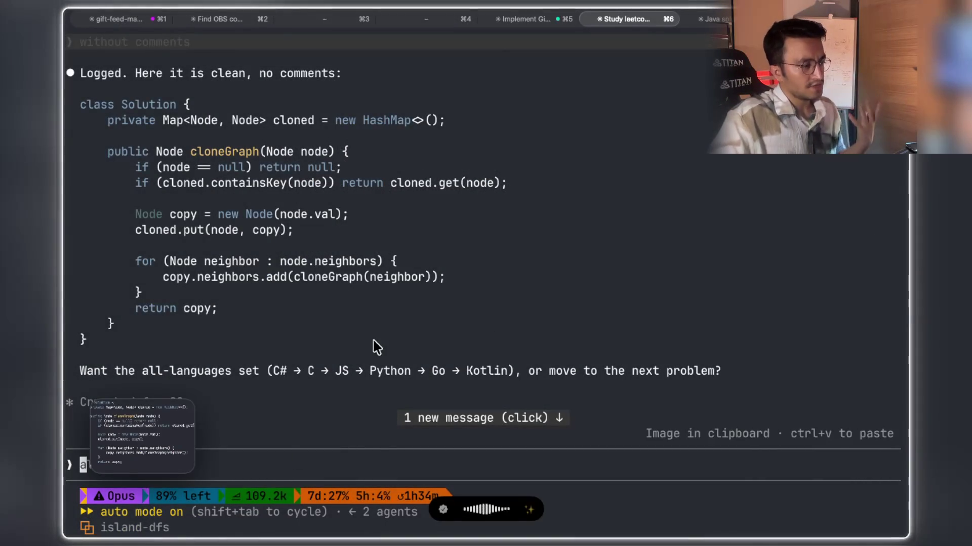
# Review the answer and the saved code image, then paste the cloned.put-before-loop question as [Pasted text #13].
pyautogui.scroll(-10, 372, 343)
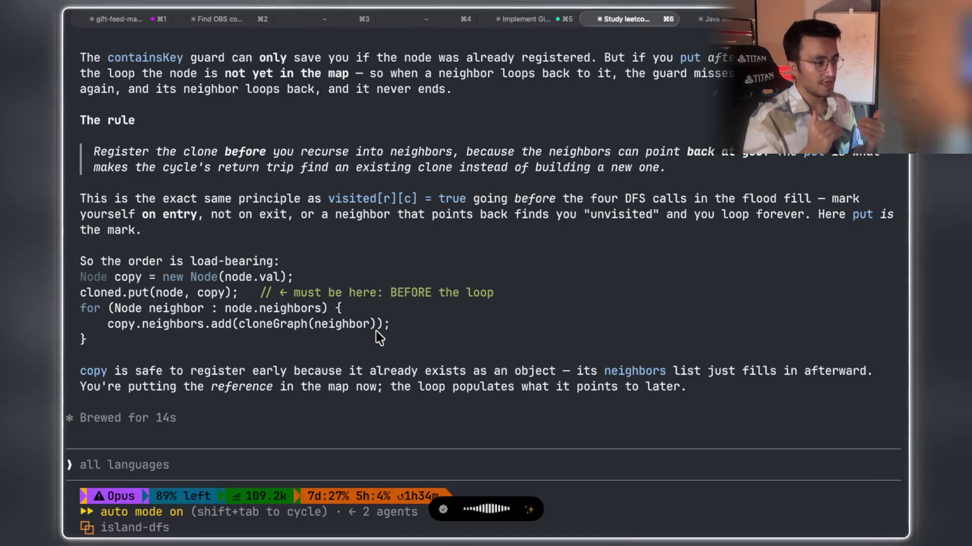
pyautogui.press('super+Tab')
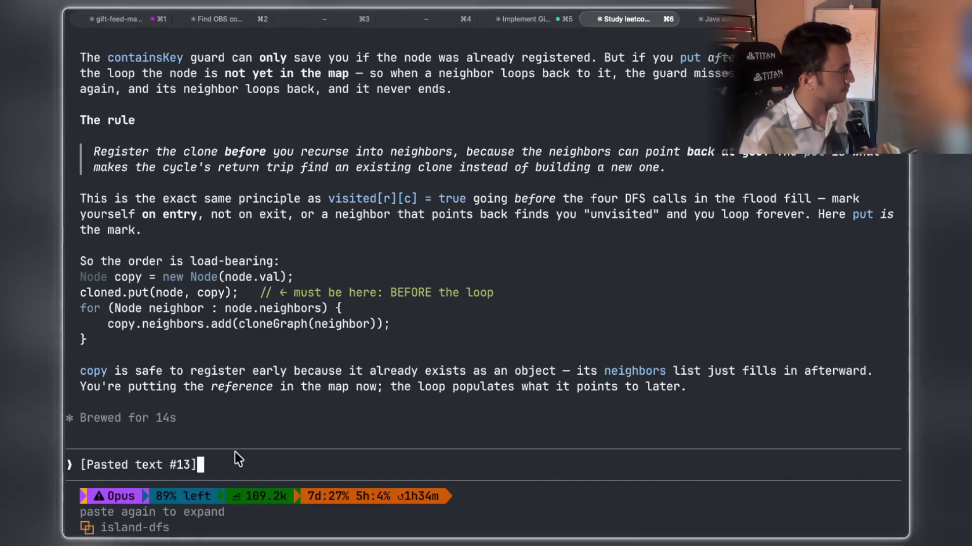
pyautogui.hotkey('shift', 'Tab')
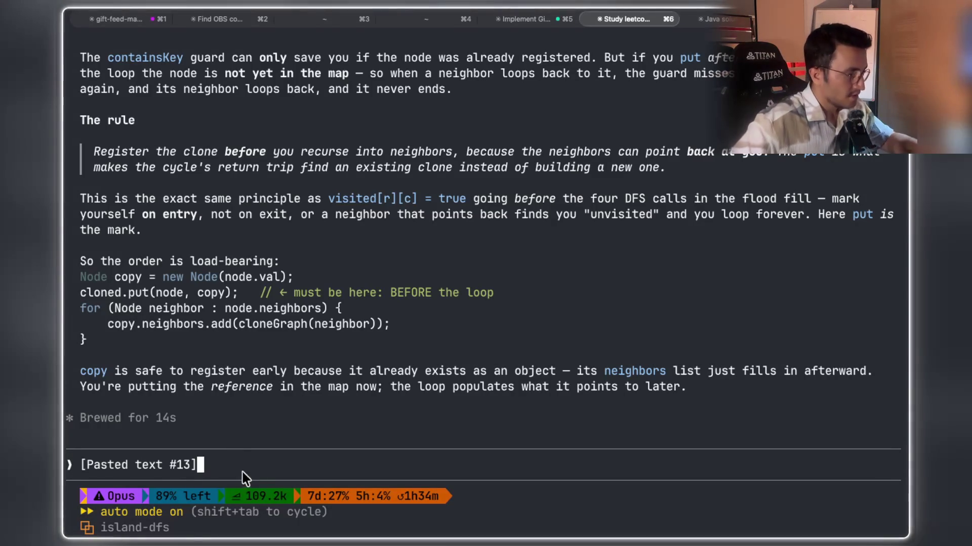
pyautogui.press('Return')
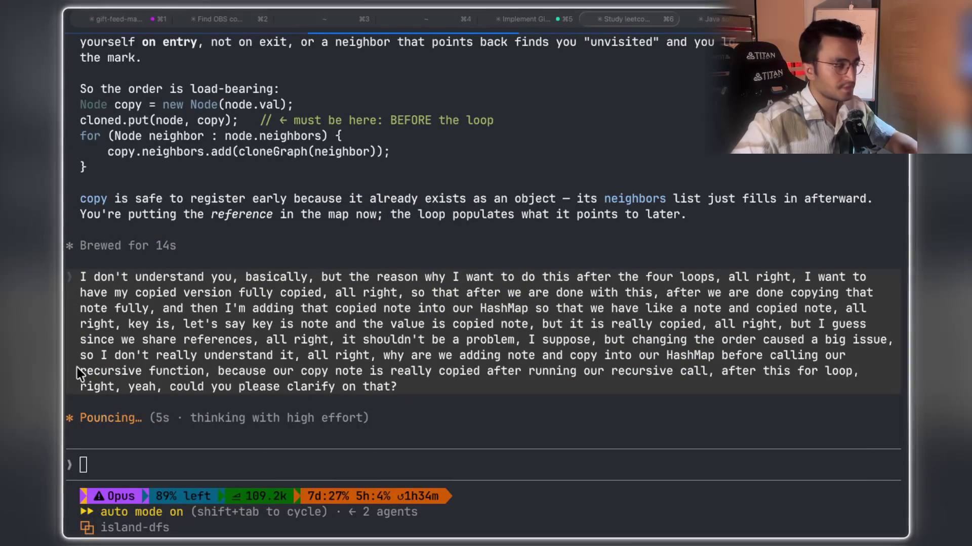
pyautogui.click(333, 461)
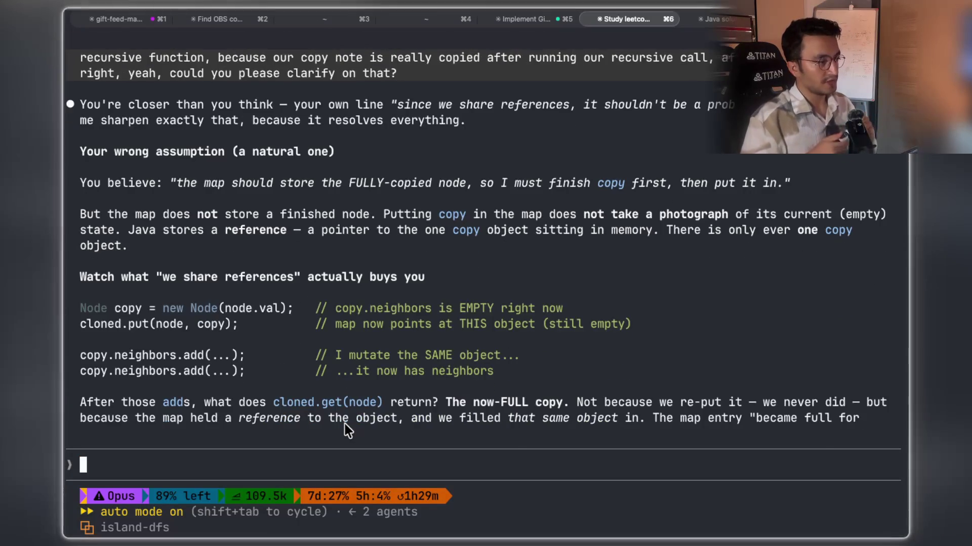
pyautogui.scroll(2, 283, 311)
pyautogui.scroll(5, 282, 311)
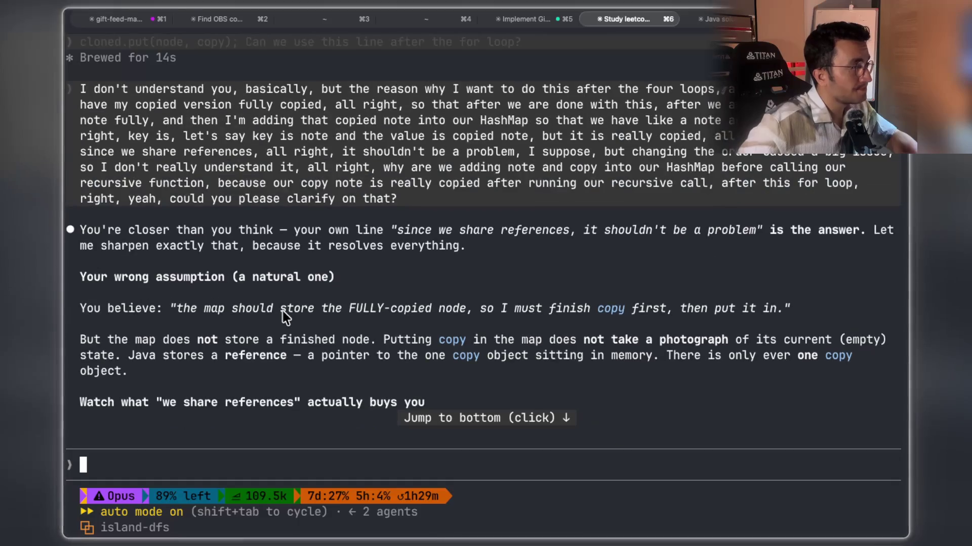
pyautogui.moveTo(324, 278)
pyautogui.mouseDown()
pyautogui.moveTo(548, 275)
pyautogui.moveTo(568, 283)
pyautogui.moveTo(765, 264)
pyautogui.mouseUp()
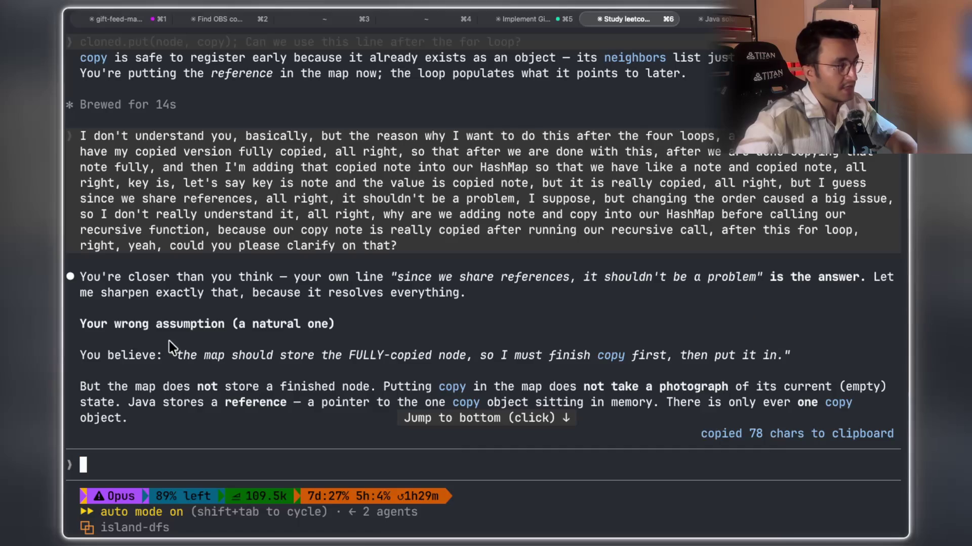
pyautogui.moveTo(183, 327); pyautogui.dragTo(493, 327)
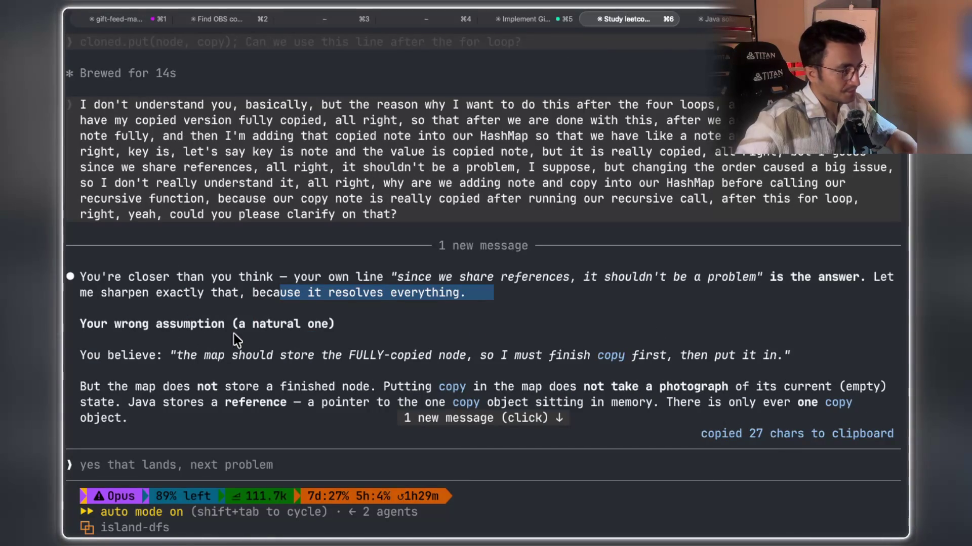
pyautogui.moveTo(107, 325); pyautogui.dragTo(331, 323)
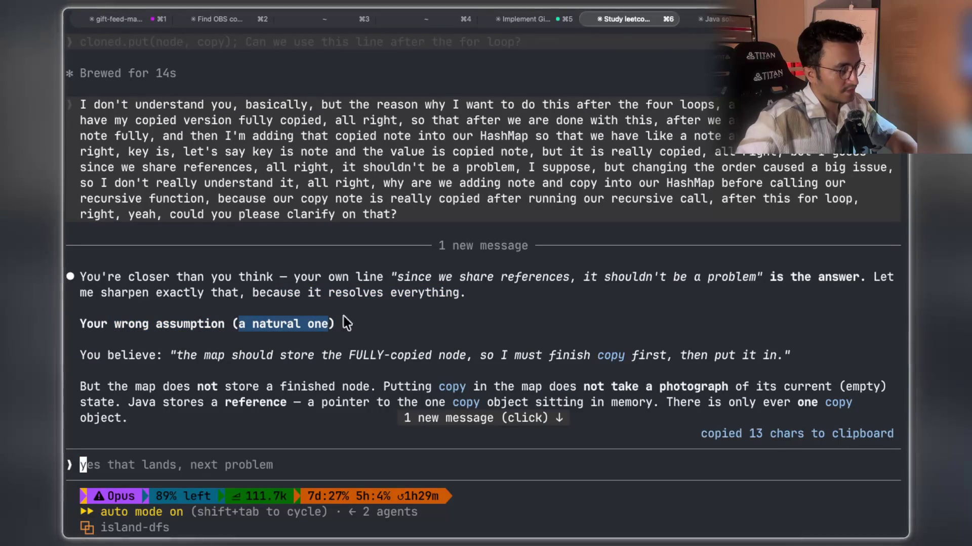
pyautogui.moveTo(193, 260)
pyautogui.mouseDown()
pyautogui.moveTo(306, 265)
pyautogui.moveTo(442, 250)
pyautogui.moveTo(469, 270)
pyautogui.moveTo(585, 271)
pyautogui.mouseUp()
pyautogui.moveTo(646, 262); pyautogui.dragTo(770, 265)
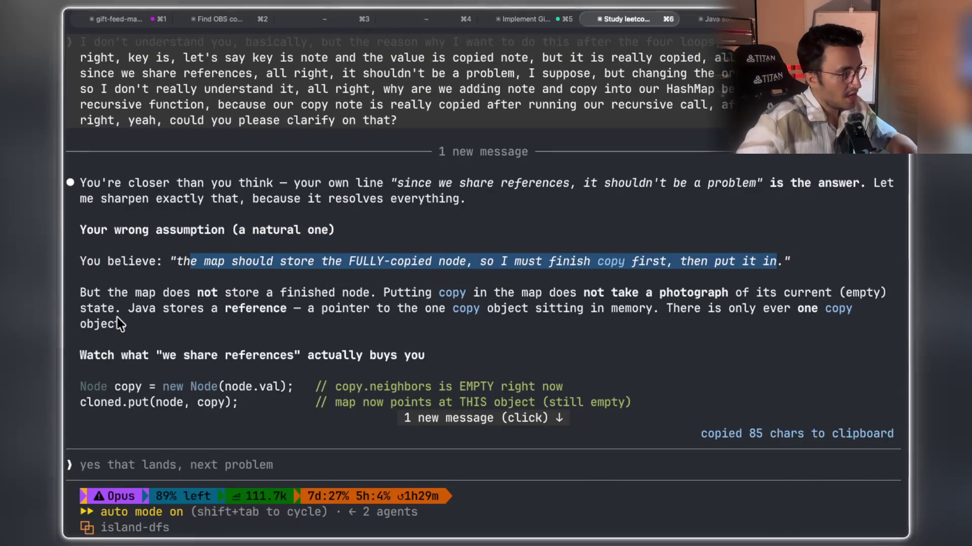
pyautogui.moveTo(114, 294)
pyautogui.mouseDown()
pyautogui.moveTo(202, 309)
pyautogui.moveTo(288, 293)
pyautogui.moveTo(721, 303)
pyautogui.moveTo(819, 293)
pyautogui.mouseUp()
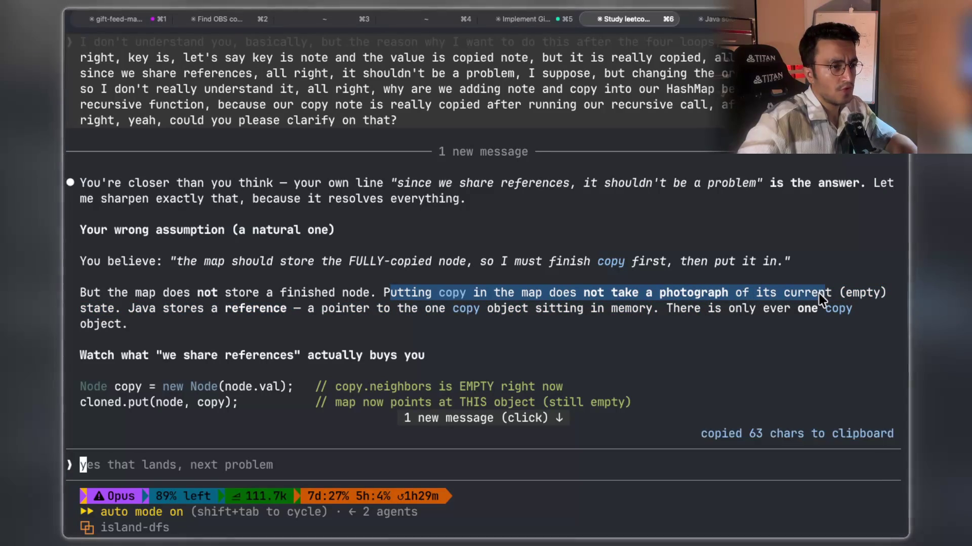
pyautogui.click(850, 295)
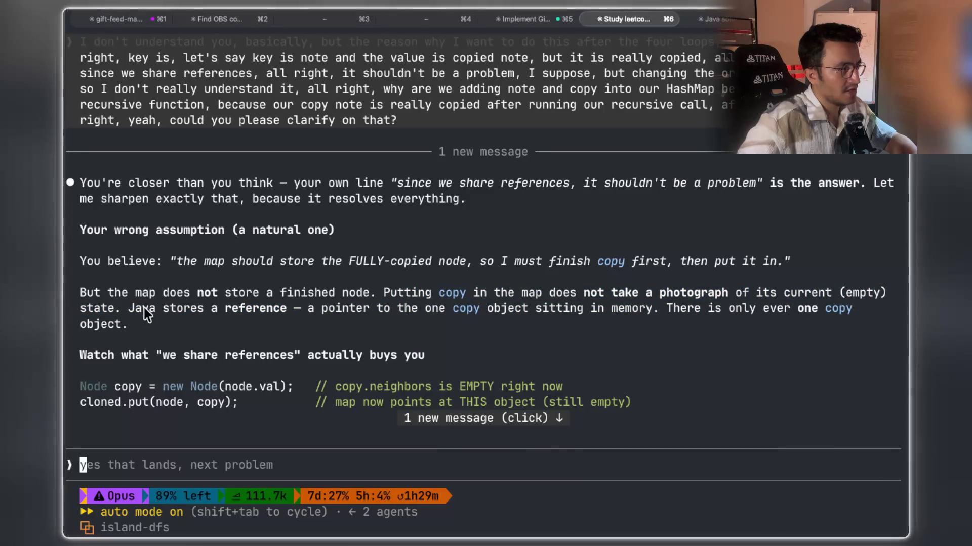
pyautogui.moveTo(123, 308)
pyautogui.mouseDown()
pyautogui.moveTo(338, 303)
pyautogui.moveTo(551, 323)
pyautogui.moveTo(587, 309)
pyautogui.moveTo(819, 315)
pyautogui.mouseUp()
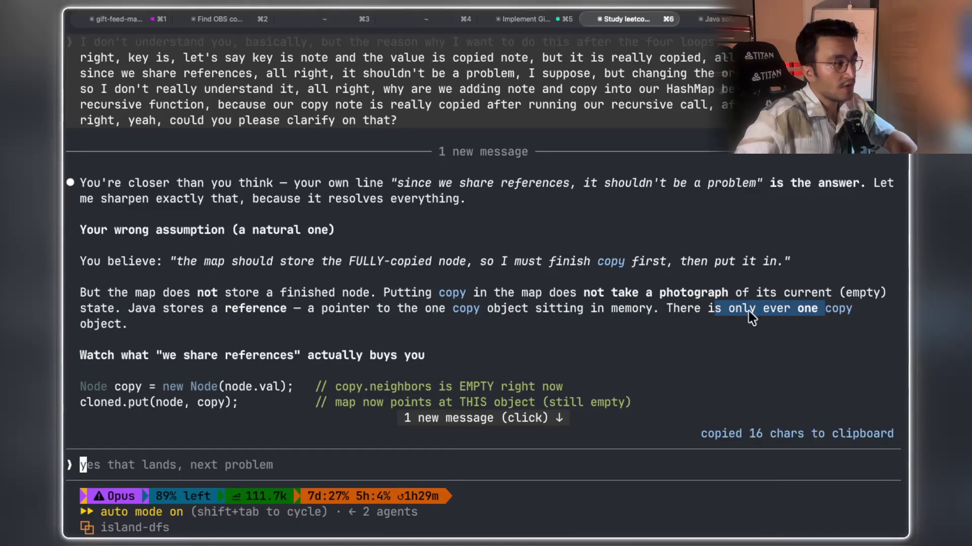
pyautogui.scroll(-1, 264, 334)
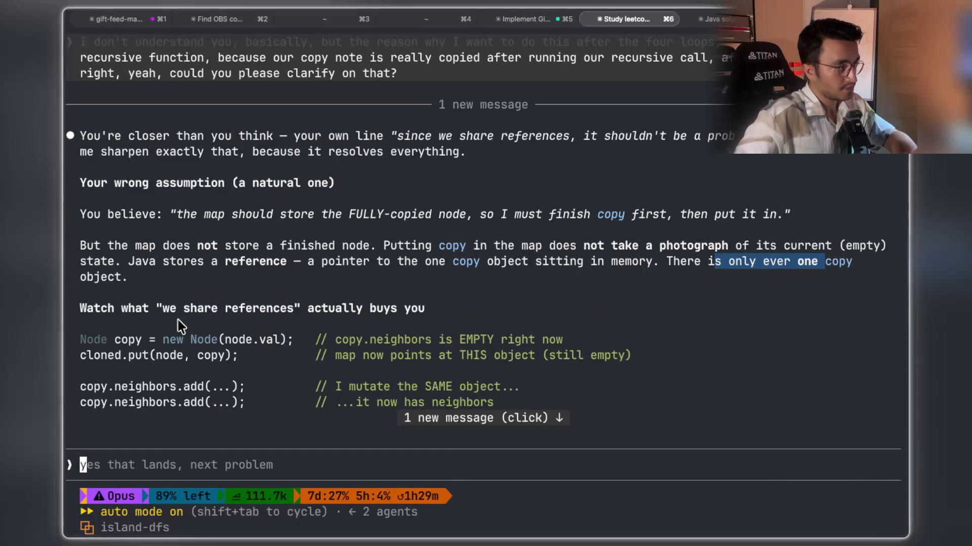
pyautogui.moveTo(117, 308); pyautogui.dragTo(287, 307)
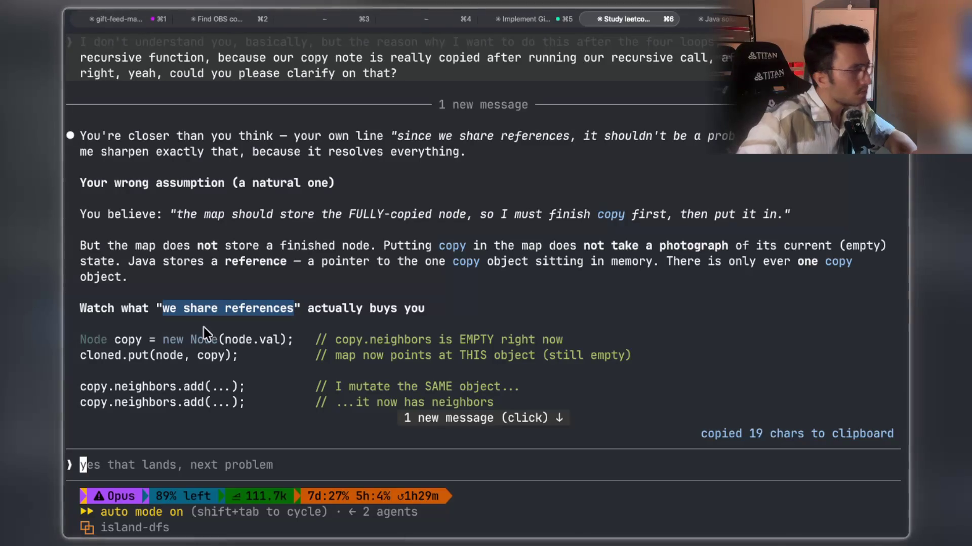
pyautogui.click(163, 311)
pyautogui.moveTo(304, 308); pyautogui.dragTo(424, 311)
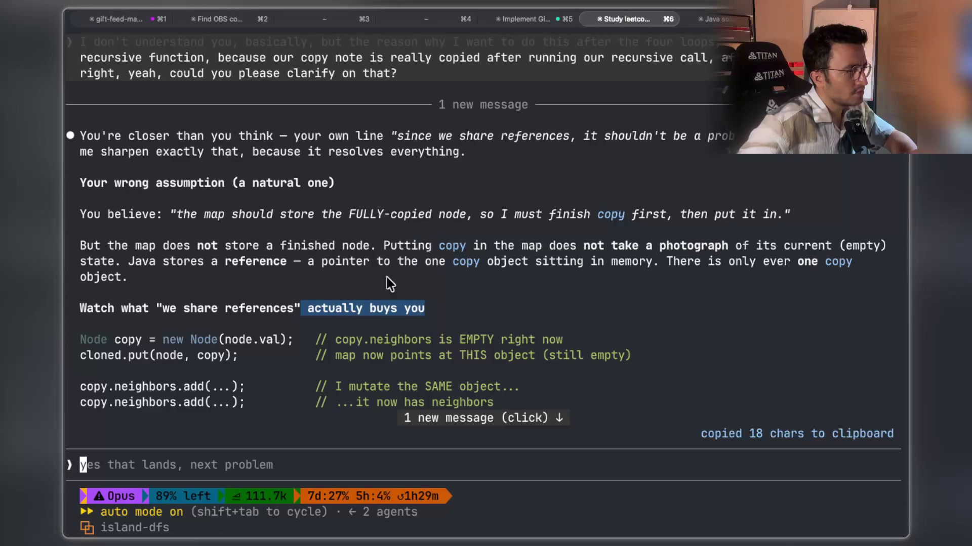
pyautogui.scroll(-3, 374, 253)
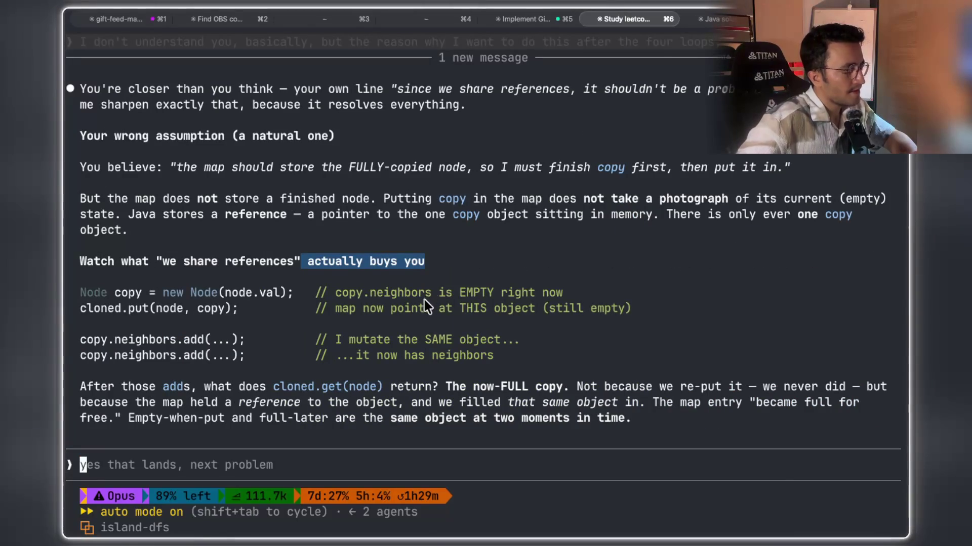
pyautogui.moveTo(338, 294); pyautogui.dragTo(399, 292)
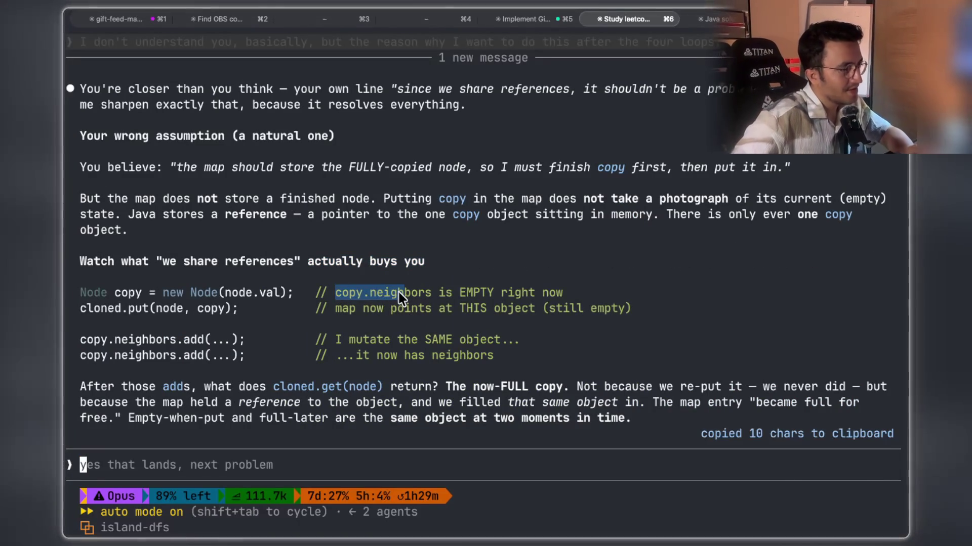
pyautogui.moveTo(447, 293); pyautogui.dragTo(569, 290)
pyautogui.moveTo(299, 292); pyautogui.dragTo(108, 288)
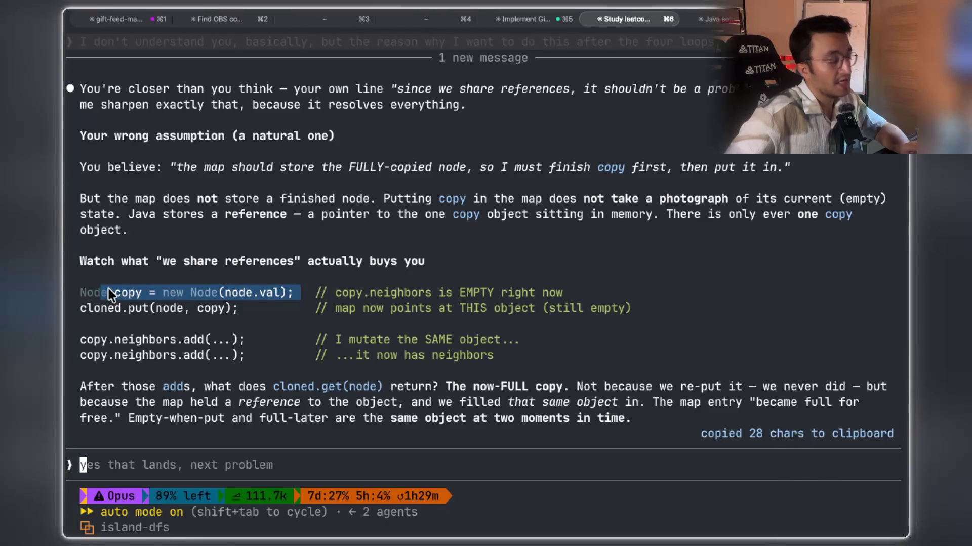
pyautogui.moveTo(460, 294); pyautogui.dragTo(550, 293)
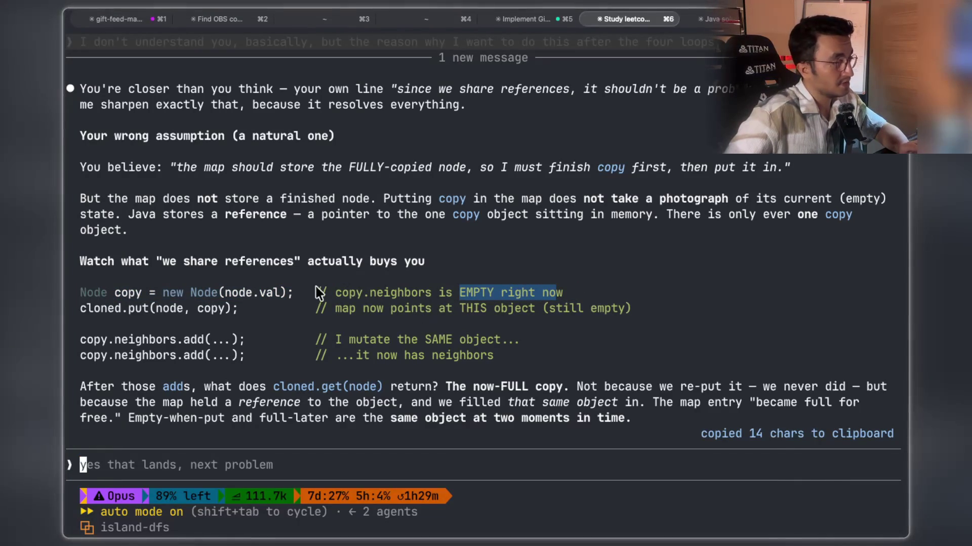
pyautogui.click(101, 308)
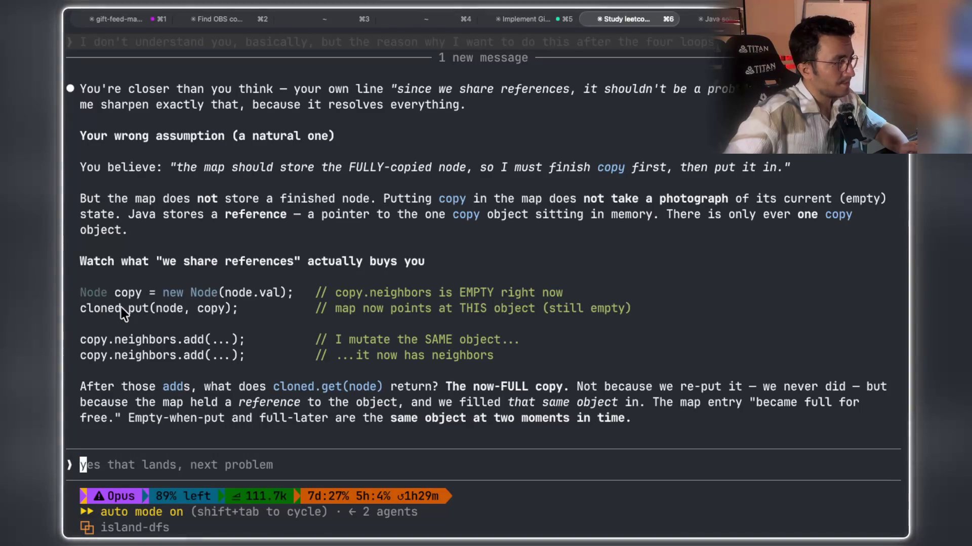
pyautogui.moveTo(374, 309); pyautogui.dragTo(604, 307)
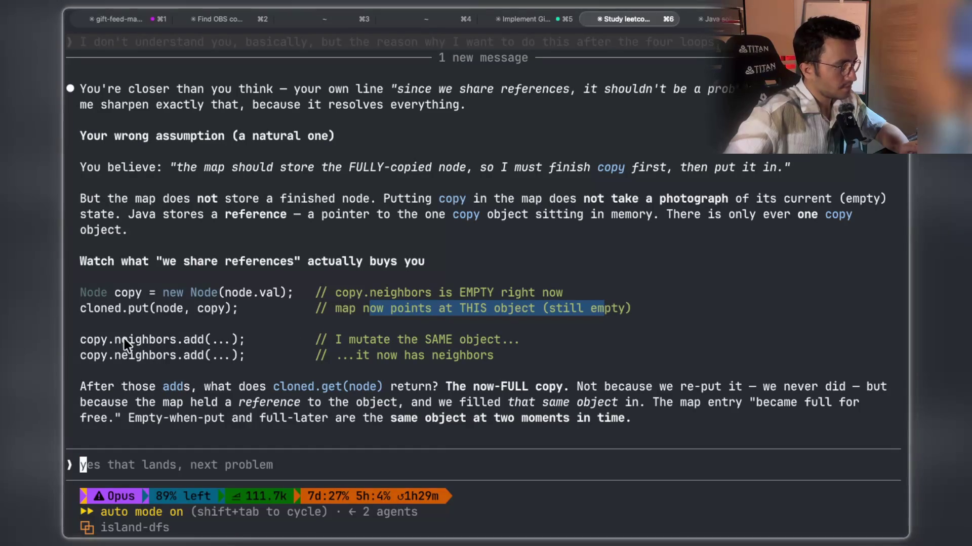
pyautogui.moveTo(336, 341); pyautogui.dragTo(505, 342)
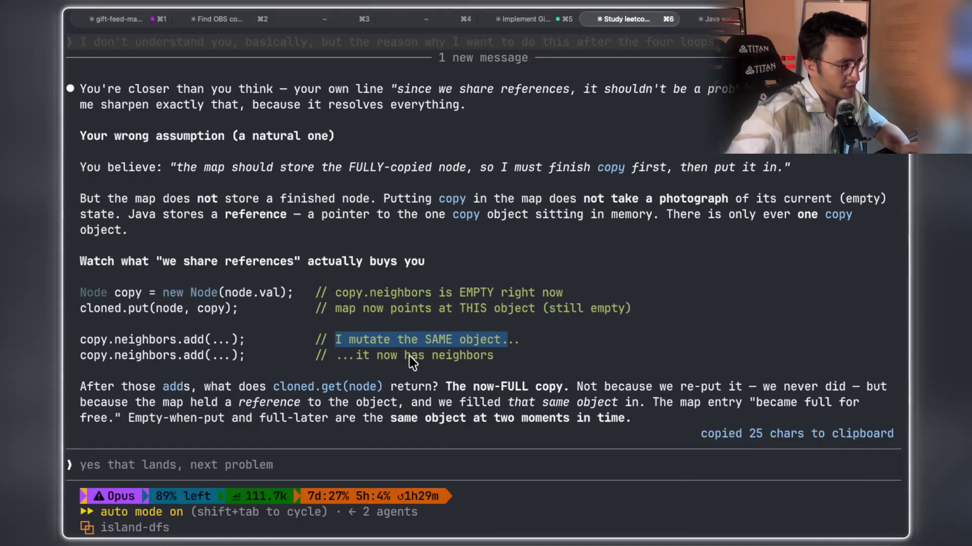
pyautogui.moveTo(377, 356); pyautogui.dragTo(467, 357)
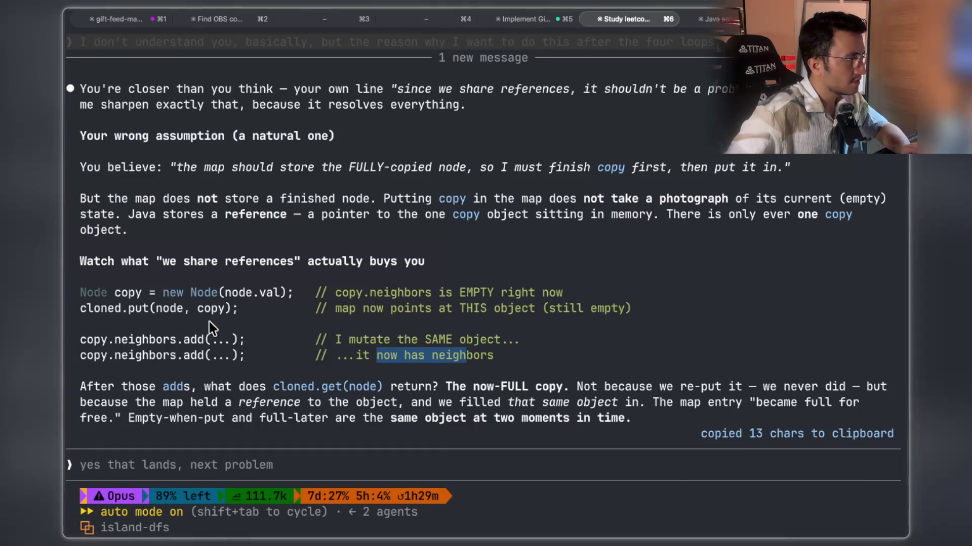
pyautogui.moveTo(163, 340); pyautogui.dragTo(379, 341)
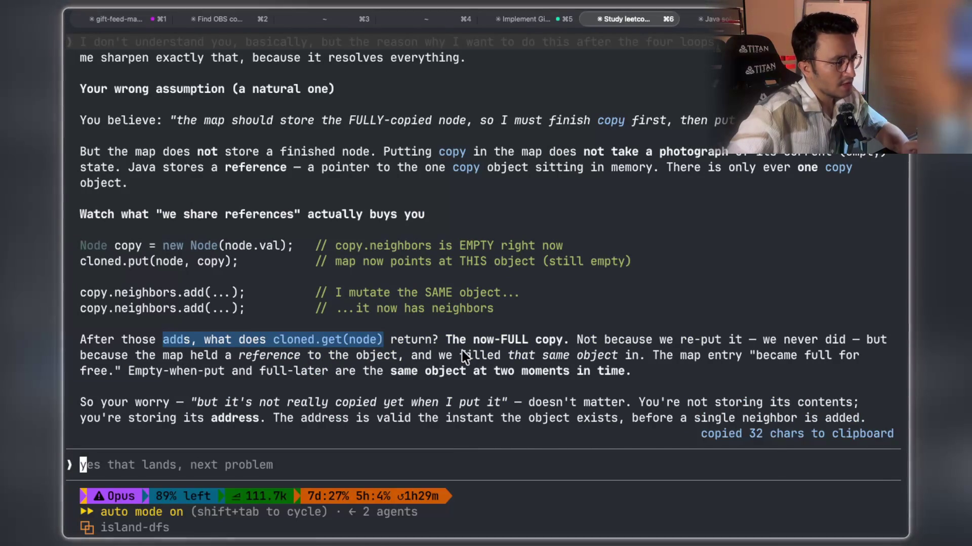
pyautogui.click(466, 348)
pyautogui.moveTo(472, 342); pyautogui.dragTo(489, 342)
pyautogui.moveTo(560, 343); pyautogui.dragTo(487, 340)
pyautogui.moveTo(576, 340); pyautogui.dragTo(734, 341)
pyautogui.moveTo(749, 340); pyautogui.dragTo(836, 340)
pyautogui.moveTo(130, 356)
pyautogui.mouseDown()
pyautogui.moveTo(242, 365)
pyautogui.moveTo(376, 356)
pyautogui.mouseUp()
pyautogui.moveTo(499, 360); pyautogui.dragTo(770, 359)
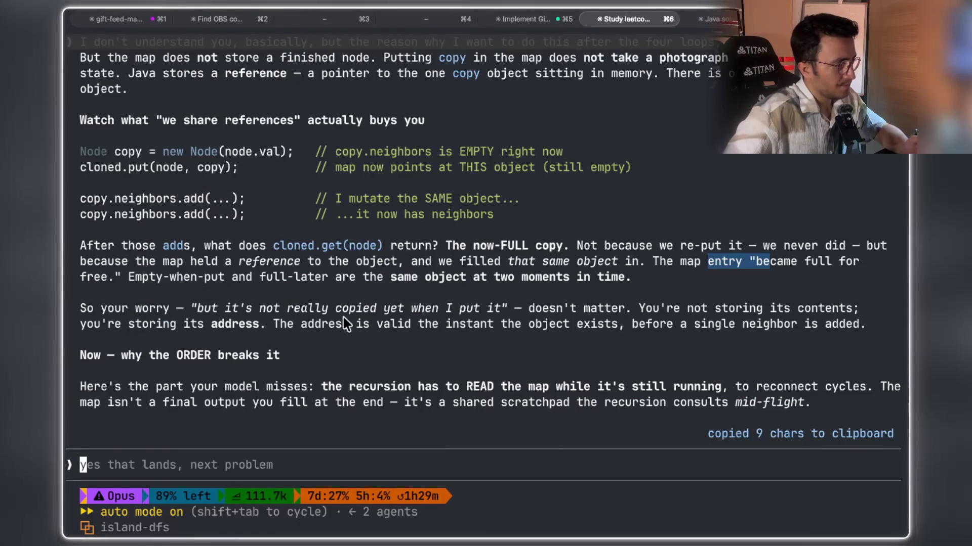
pyautogui.moveTo(101, 308)
pyautogui.mouseDown()
pyautogui.moveTo(403, 322)
pyautogui.moveTo(488, 314)
pyautogui.mouseUp()
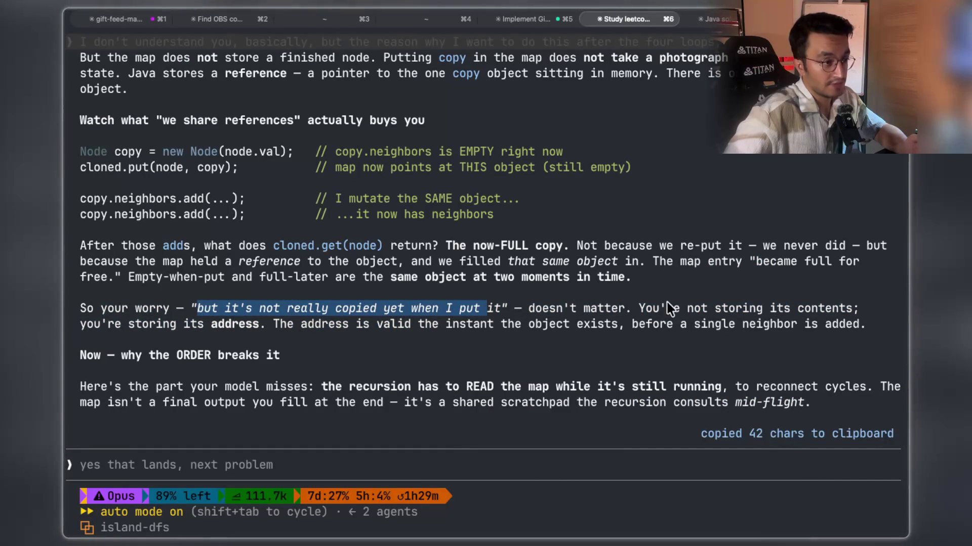
pyautogui.moveTo(640, 308); pyautogui.dragTo(835, 311)
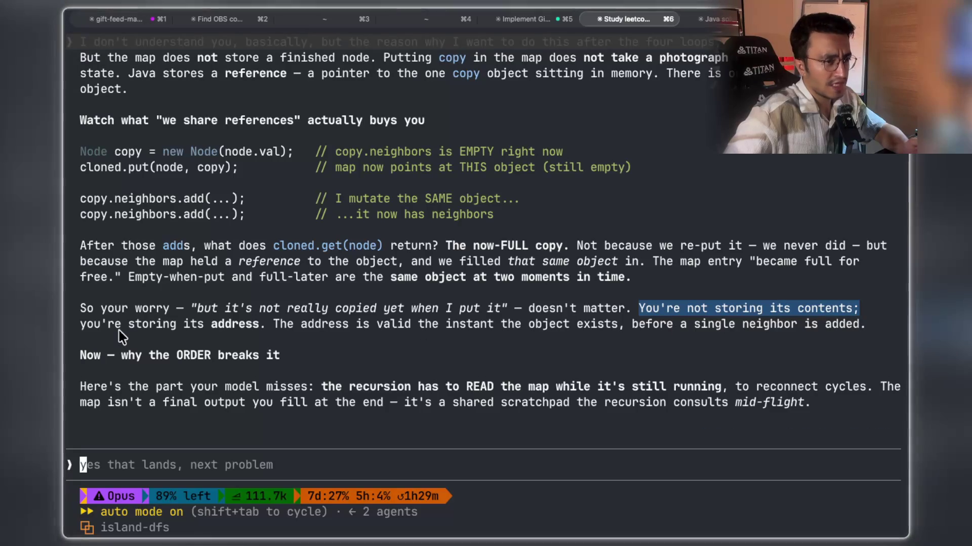
pyautogui.moveTo(116, 324)
pyautogui.mouseDown()
pyautogui.moveTo(405, 319)
pyautogui.moveTo(541, 335)
pyautogui.moveTo(866, 328)
pyautogui.moveTo(618, 320)
pyautogui.mouseUp()
pyautogui.moveTo(120, 359); pyautogui.dragTo(276, 360)
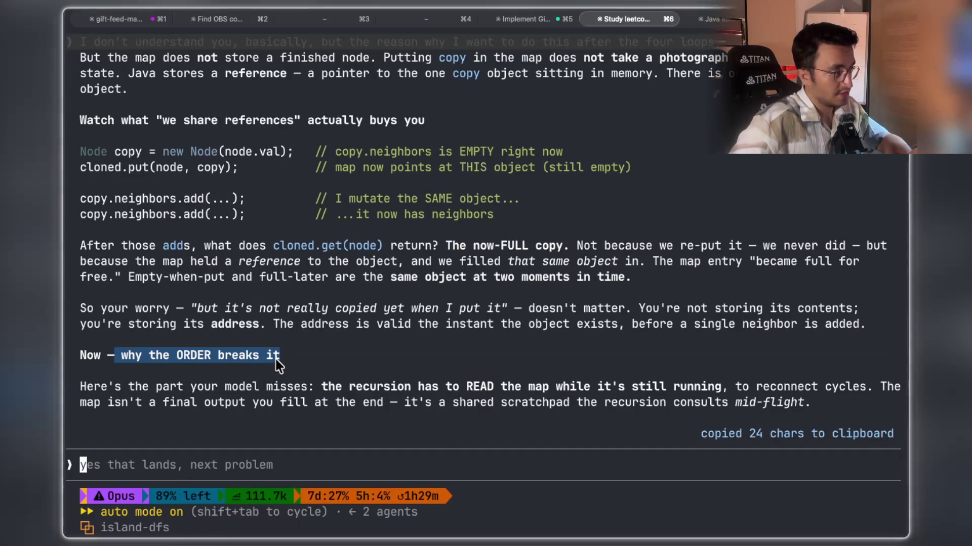
pyautogui.moveTo(172, 341); pyautogui.dragTo(859, 342)
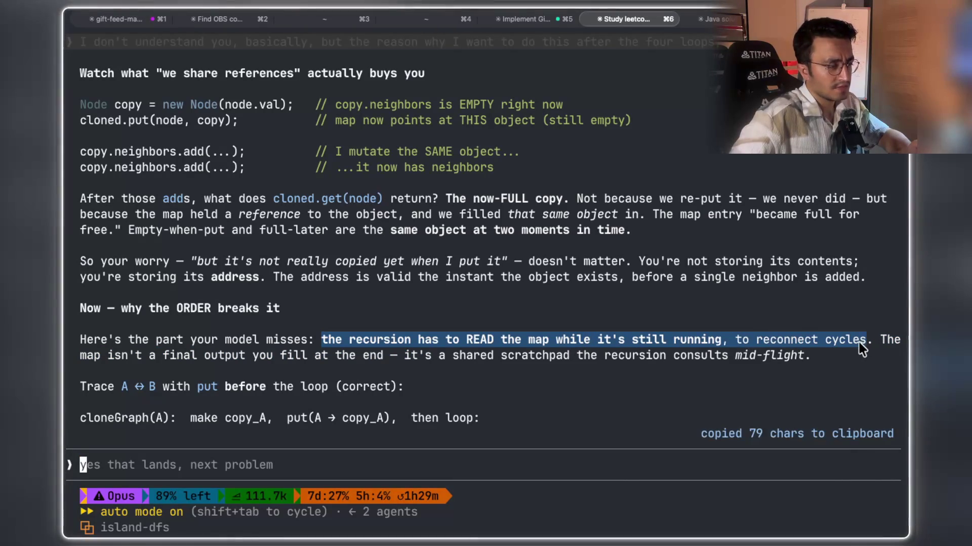
pyautogui.moveTo(107, 355)
pyautogui.mouseDown()
pyautogui.moveTo(280, 364)
pyautogui.moveTo(311, 360)
pyautogui.moveTo(136, 357)
pyautogui.moveTo(490, 357)
pyautogui.mouseUp()
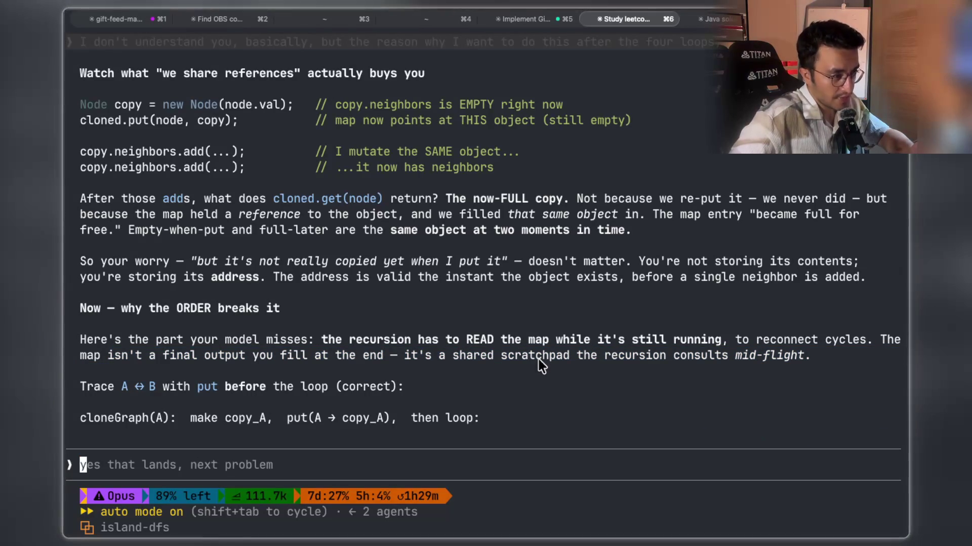
pyautogui.moveTo(578, 357); pyautogui.dragTo(811, 356)
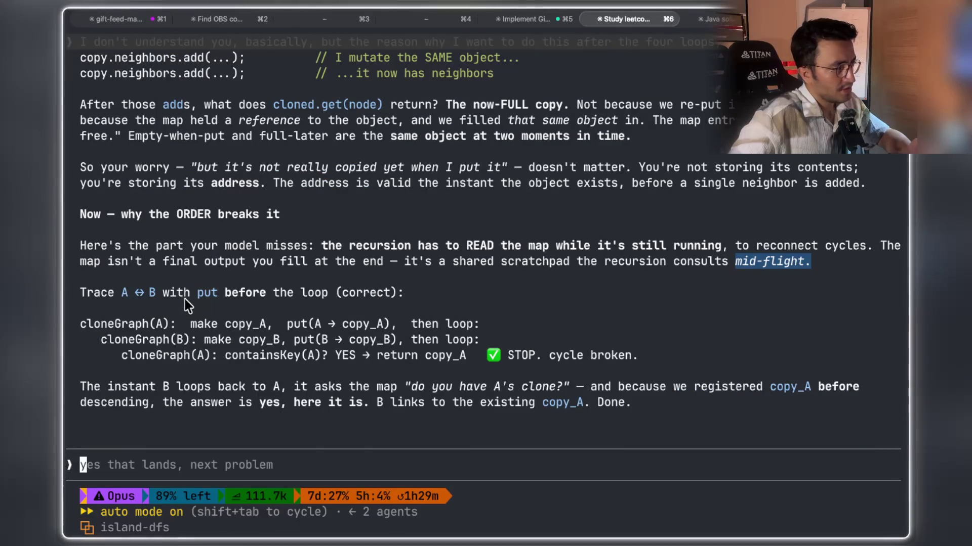
pyautogui.moveTo(191, 294); pyautogui.dragTo(442, 293)
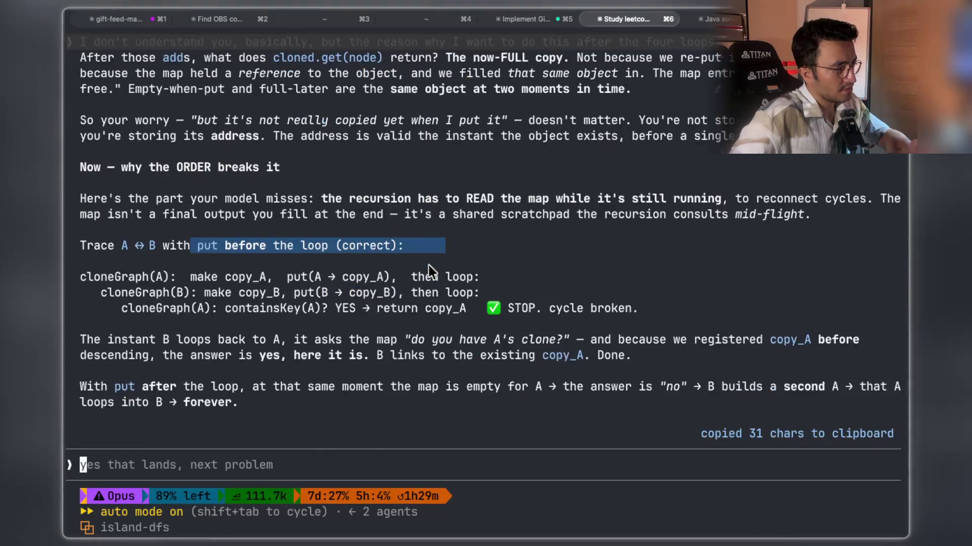
pyautogui.moveTo(84, 293); pyautogui.dragTo(229, 296)
pyautogui.moveTo(192, 230)
pyautogui.mouseDown()
pyautogui.moveTo(264, 231)
pyautogui.moveTo(266, 246)
pyautogui.mouseUp()
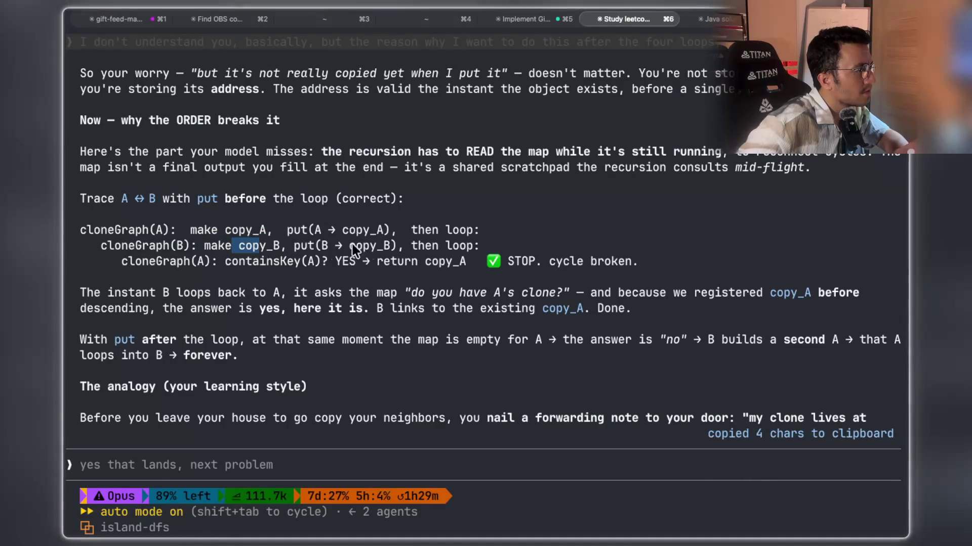
pyautogui.moveTo(408, 245); pyautogui.dragTo(485, 247)
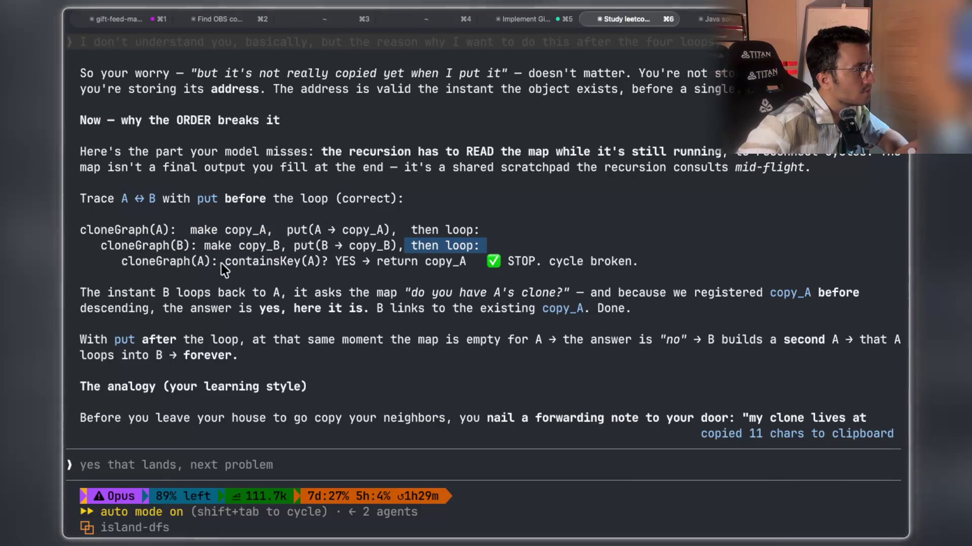
pyautogui.moveTo(231, 262); pyautogui.dragTo(472, 263)
pyautogui.moveTo(550, 262); pyautogui.dragTo(642, 264)
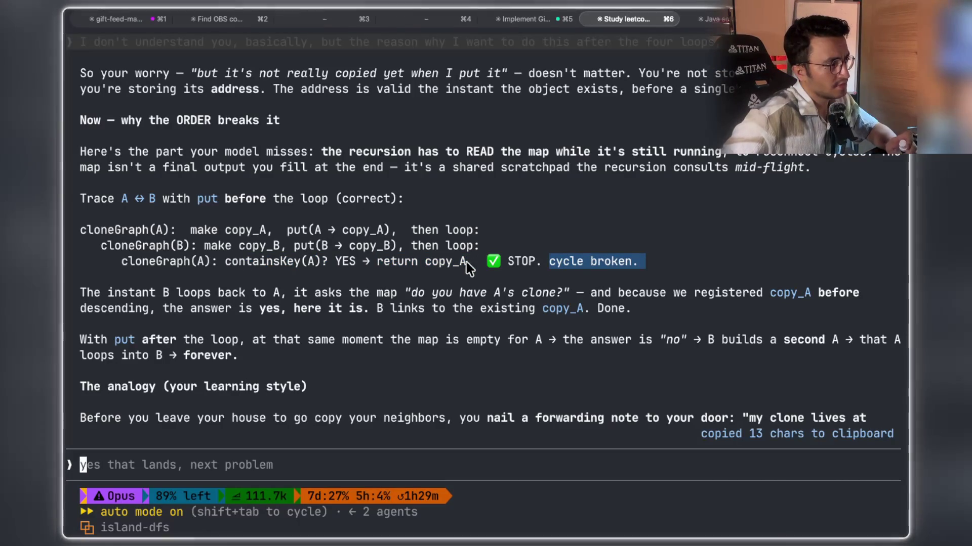
pyautogui.moveTo(220, 264); pyautogui.dragTo(307, 267)
pyautogui.click(299, 271)
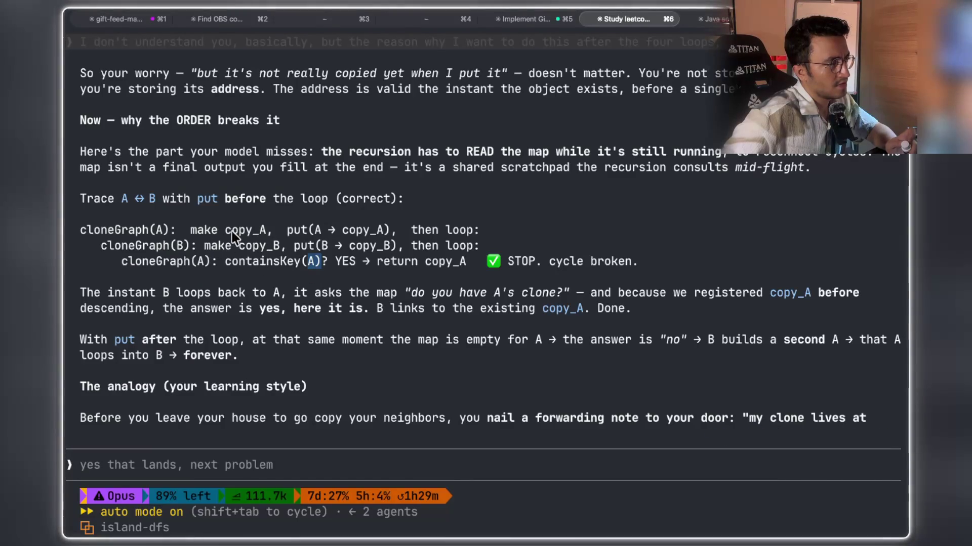
pyautogui.moveTo(194, 228); pyautogui.dragTo(232, 228)
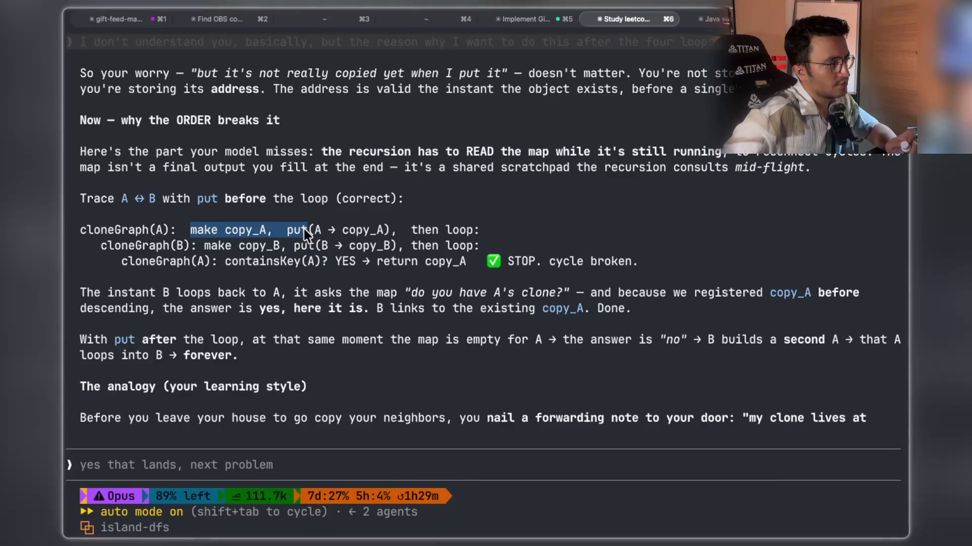
pyautogui.moveTo(461, 230); pyautogui.dragTo(462, 230)
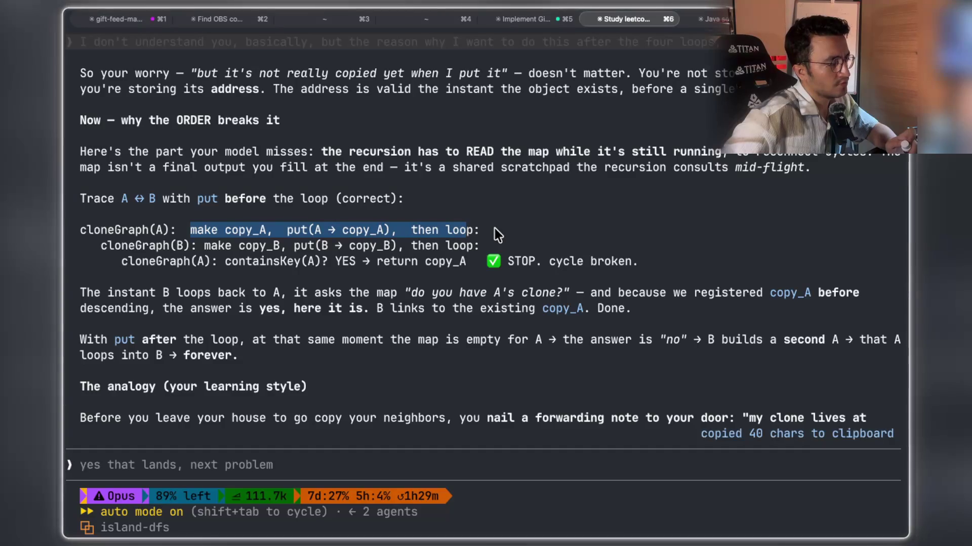
pyautogui.click(493, 229)
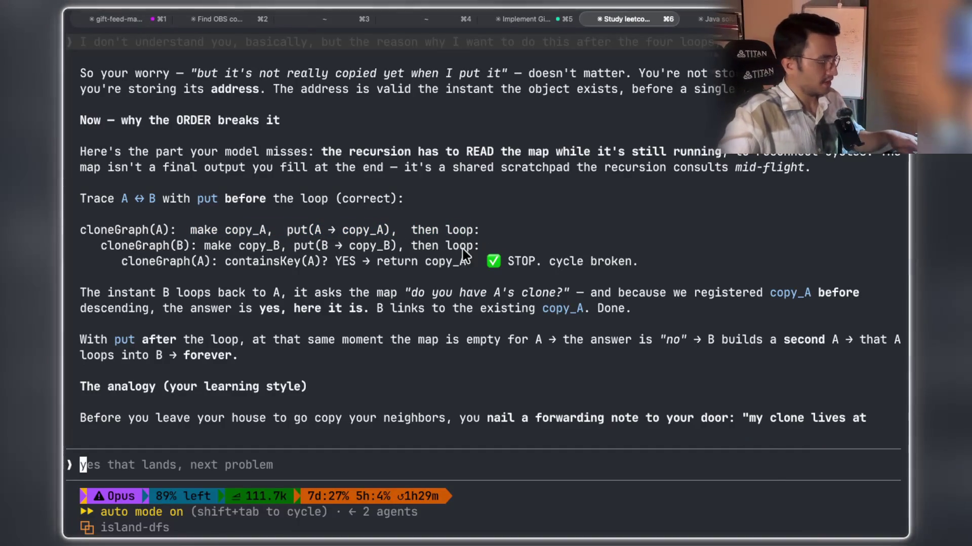
pyautogui.press('super+shift+4')
# Capture the three cloneGraph A ↔ B trace lines and add them as Mark 33's fourth image.
pyautogui.moveTo(75, 215)
pyautogui.mouseDown()
pyautogui.moveTo(827, 284)
pyautogui.moveTo(813, 292)
pyautogui.moveTo(675, 275)
pyautogui.mouseUp()
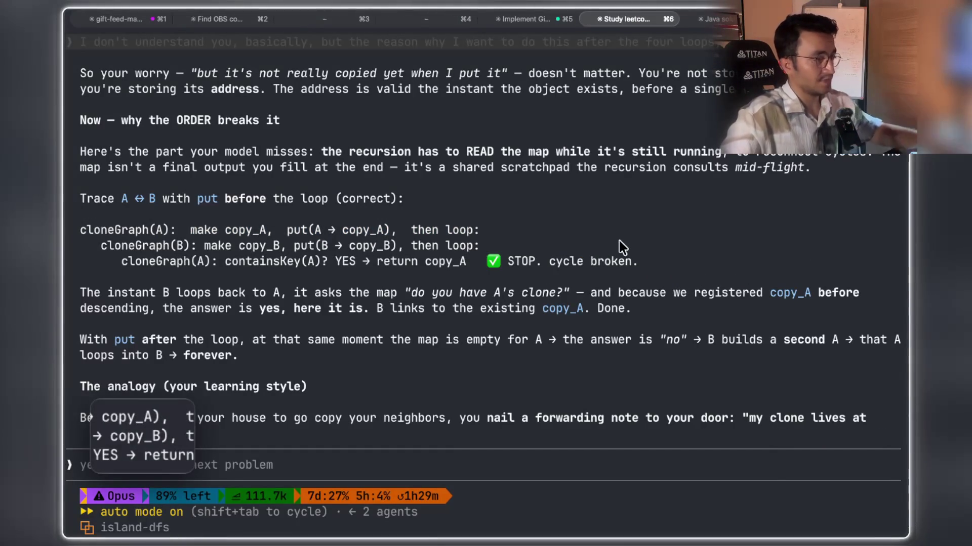
pyautogui.press('super+Tab')
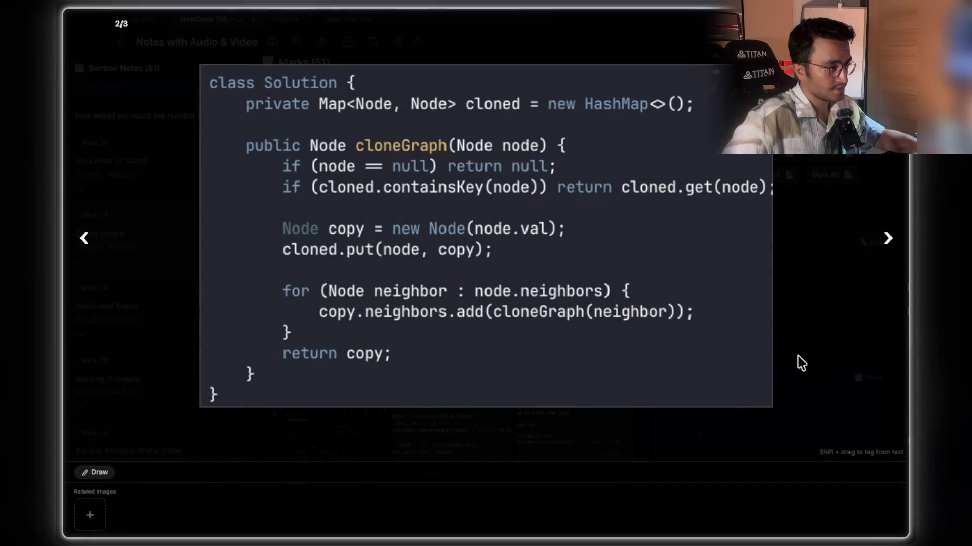
pyautogui.click(795, 354)
pyautogui.click(679, 434)
pyautogui.click(683, 434)
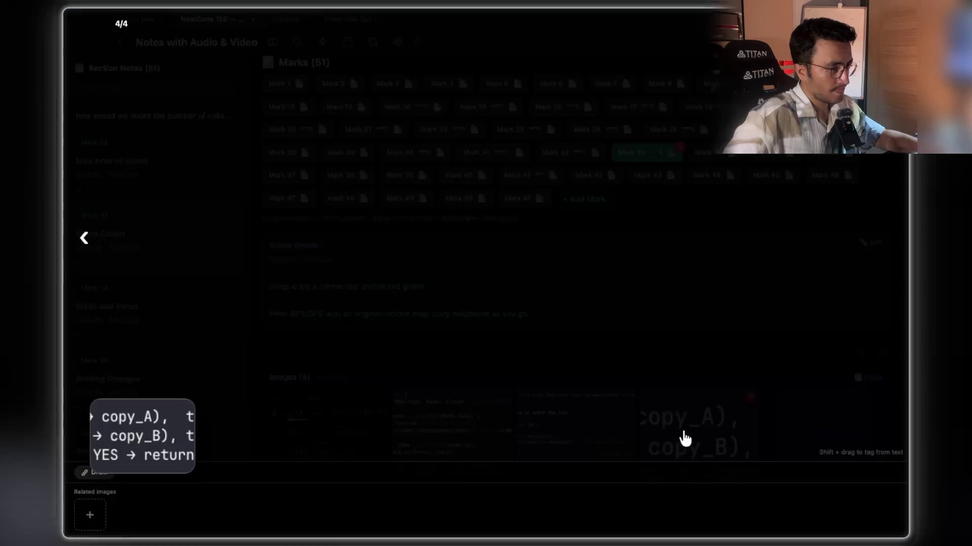
pyautogui.click(713, 349)
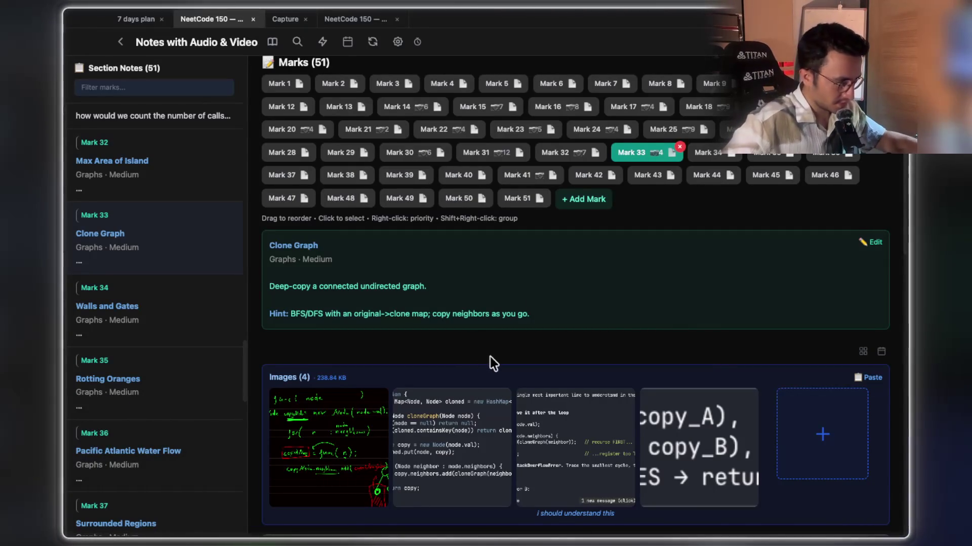
pyautogui.press('super+Tab')
pyautogui.scroll(-3, 472, 329)
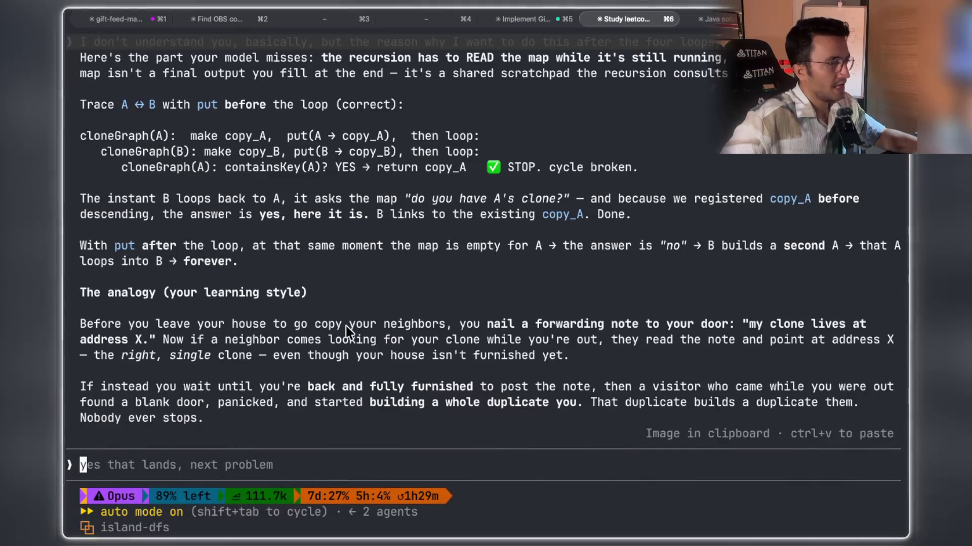